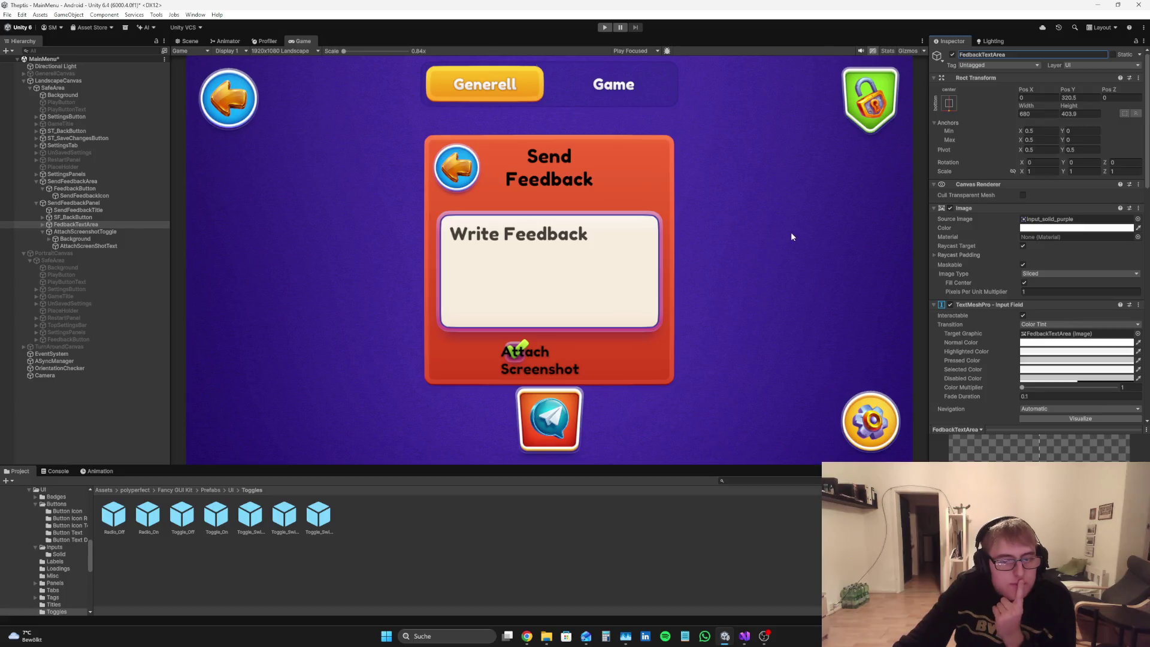
Step: Rename the AttachScreenshotToggle object to 'Send' in the Inspector's name field
click(98, 231)
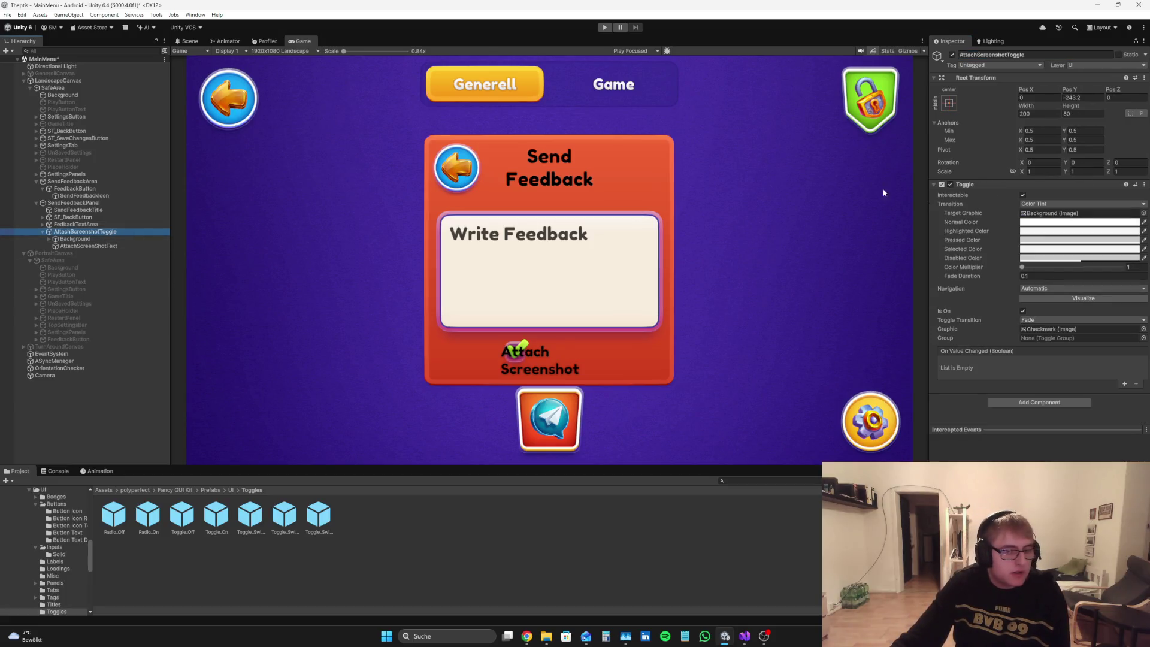
click(1059, 55)
key(BackSpace)
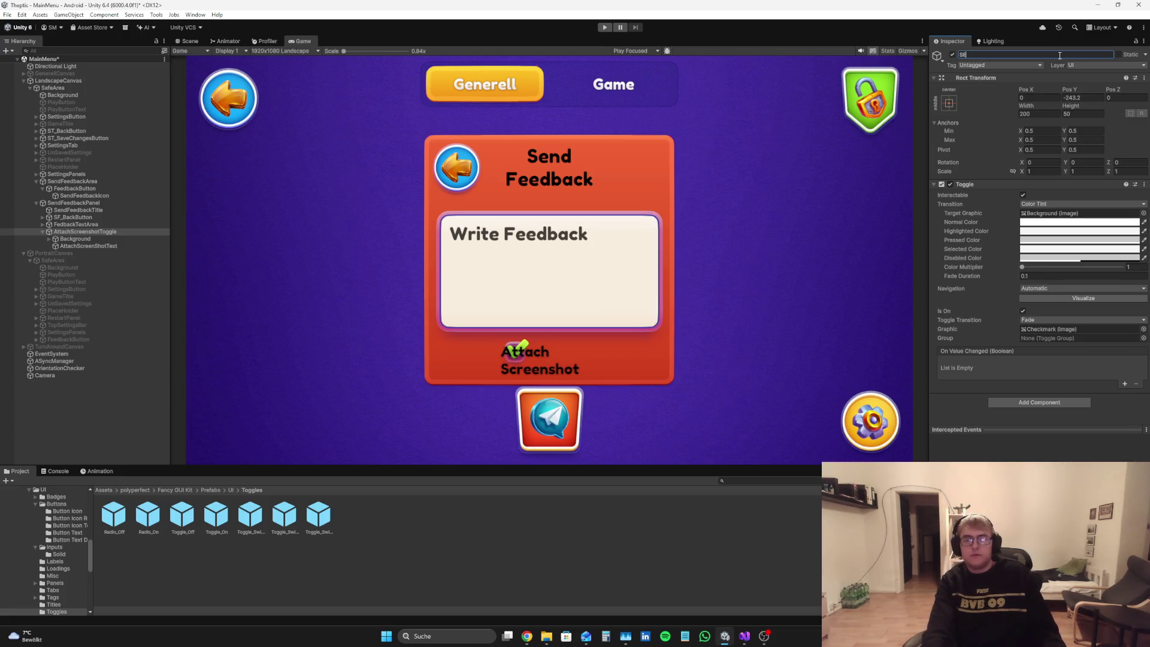
text(end)
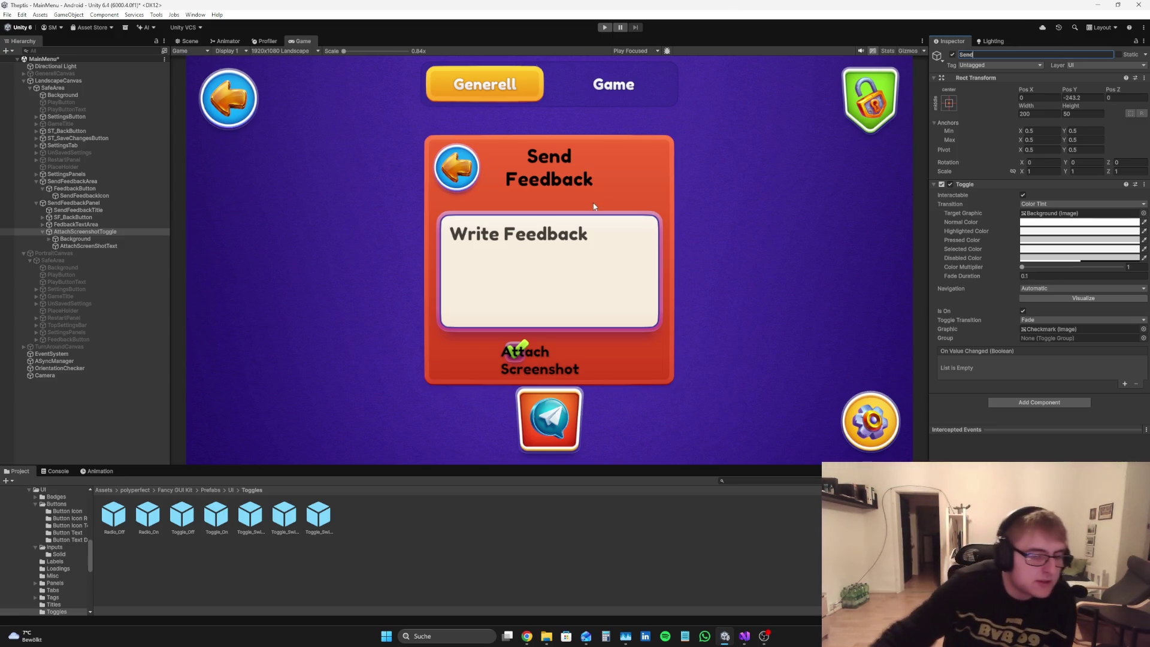
click(364, 562)
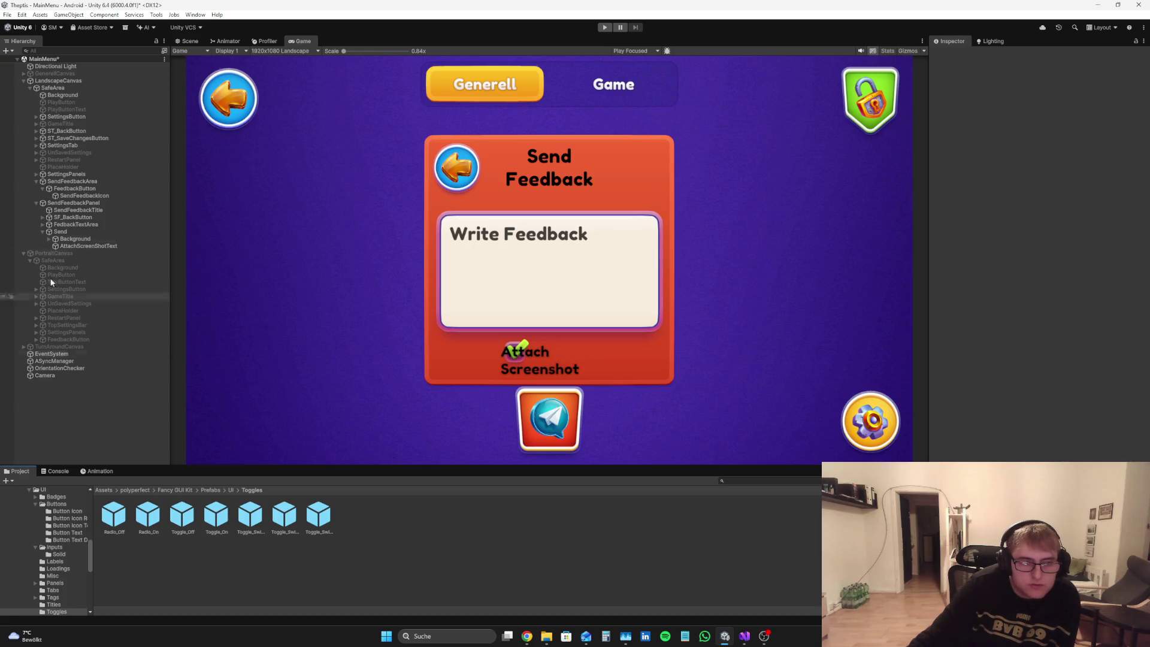
Step: Duplicate FeedbackButton, move the copy into SendFeedbackPanel and anchor it bottom-right
click(95, 182)
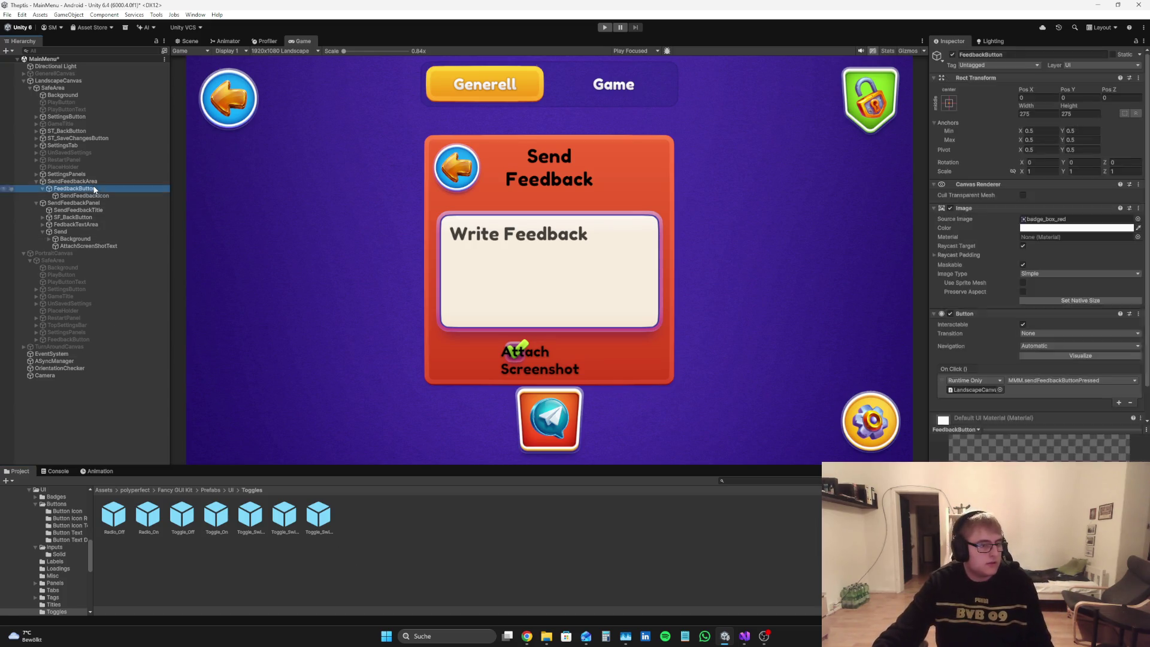
click(83, 189)
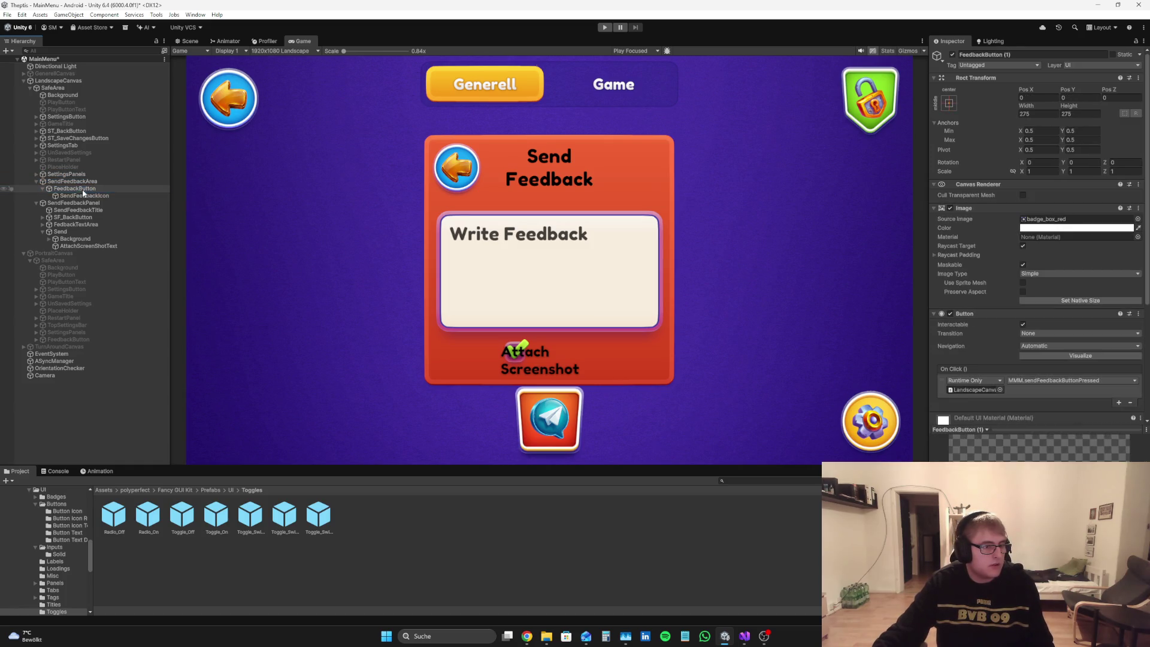
key(ctrl+d)
drag(74, 203, 90, 252)
click(949, 103)
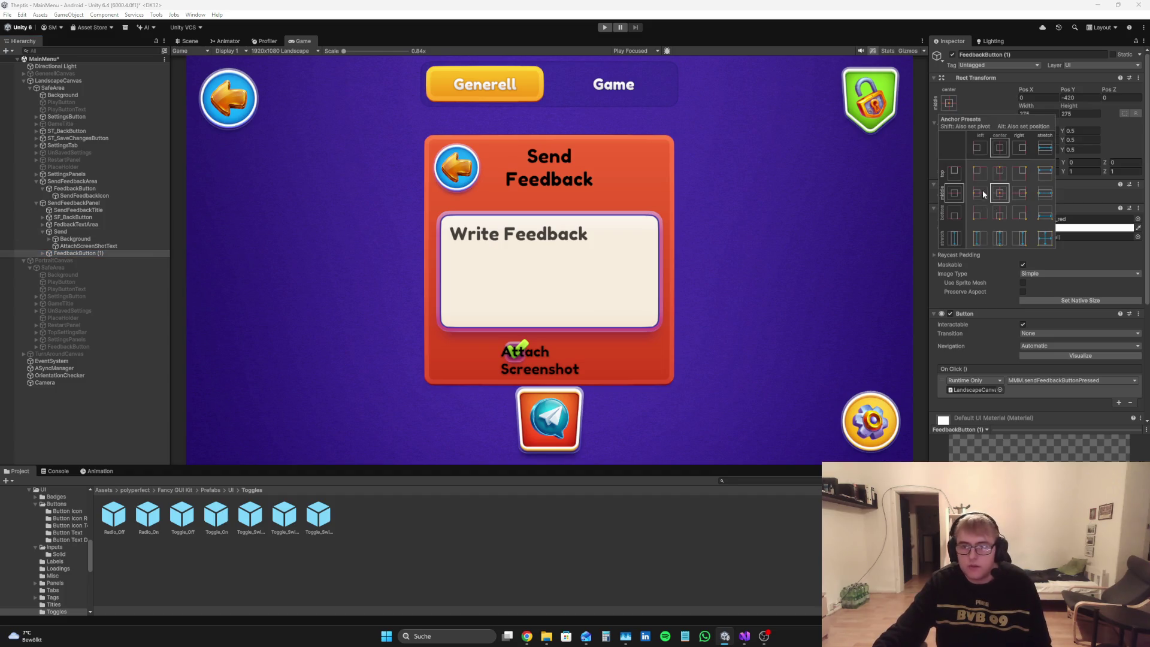
alt+click(1018, 212)
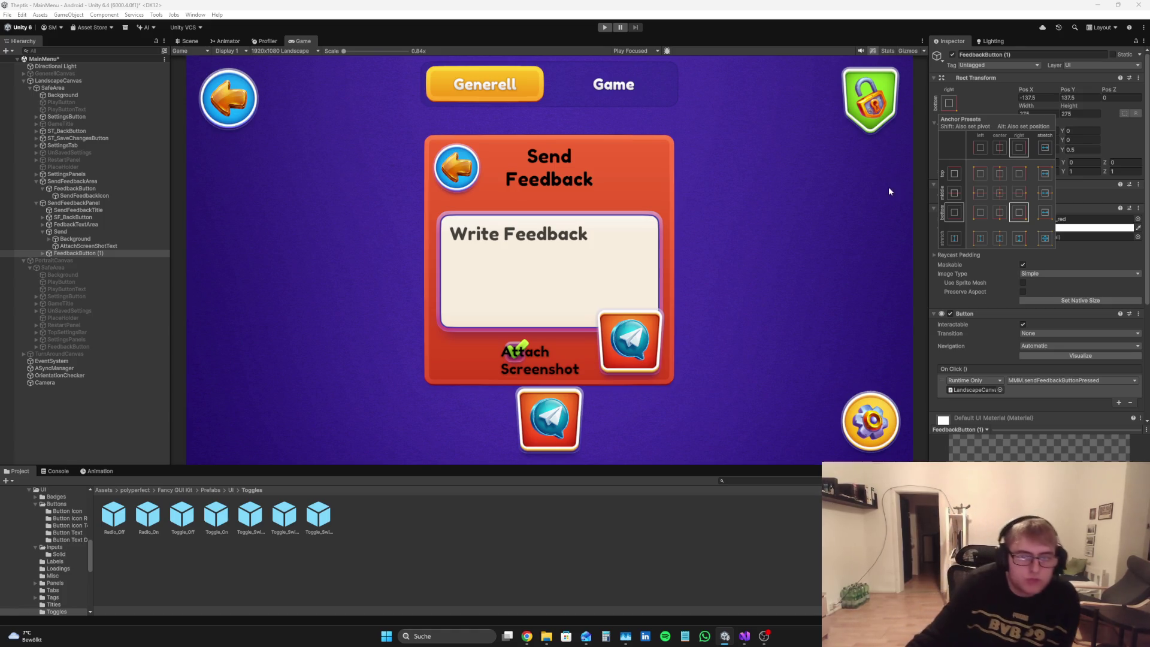
click(109, 397)
Step: Rename the copy to 'SendFeedback' and remove its copied On Click action
click(98, 253)
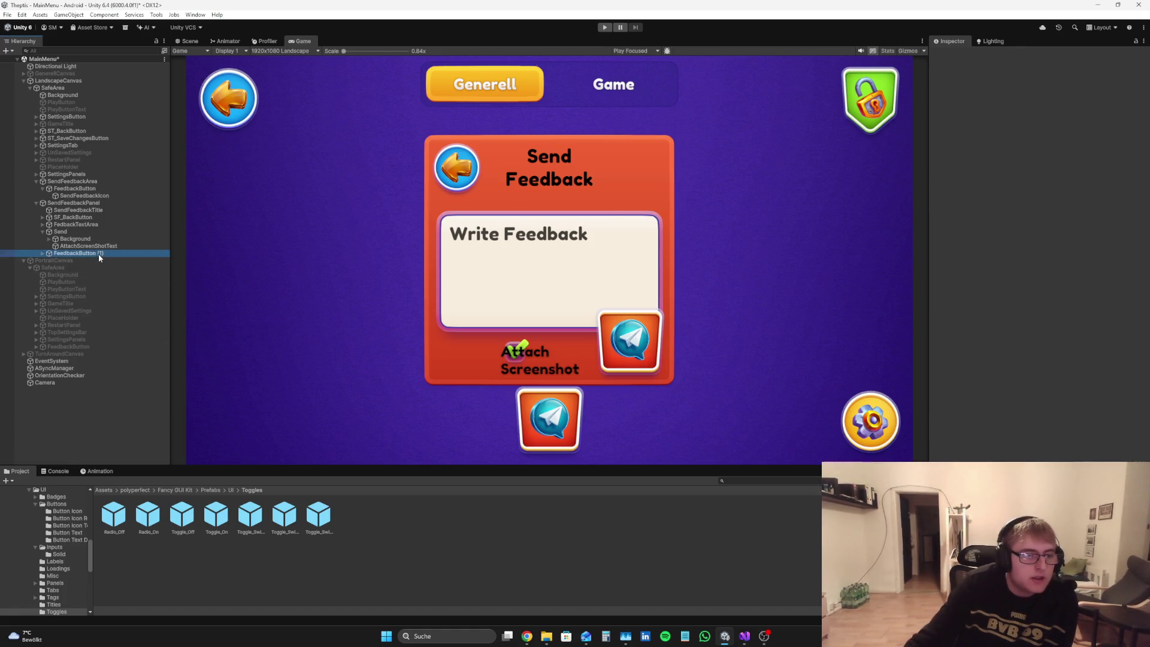
click(1020, 53)
text(Send)
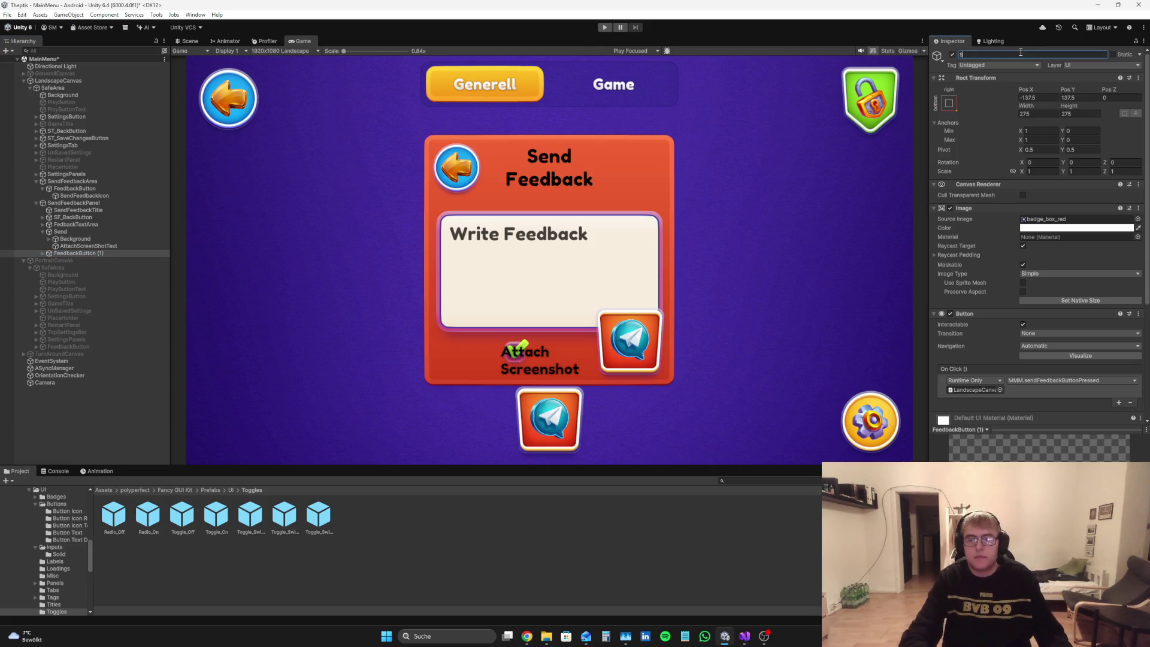
click(1130, 402)
click(1022, 54)
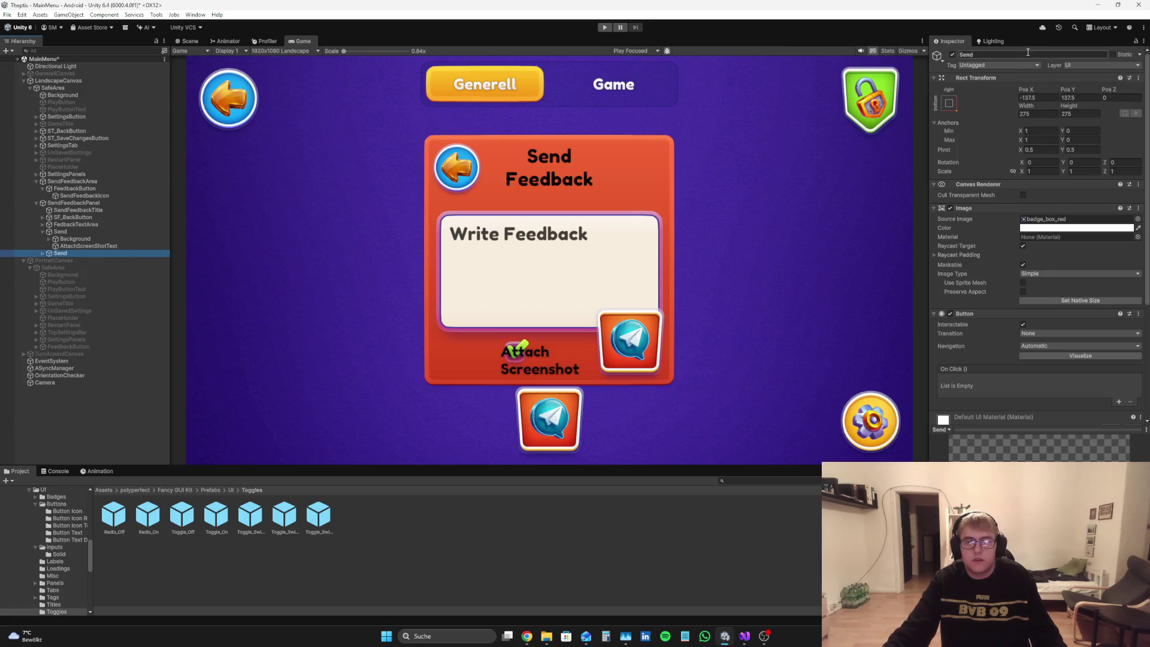
text(Feedback)
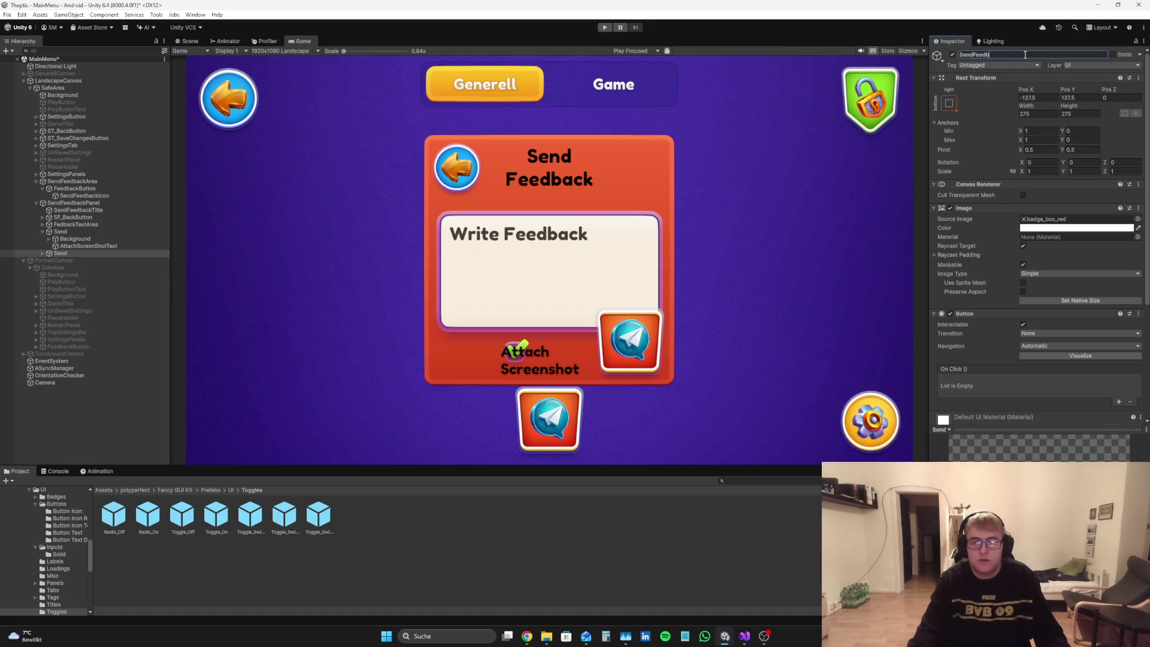
key(Return)
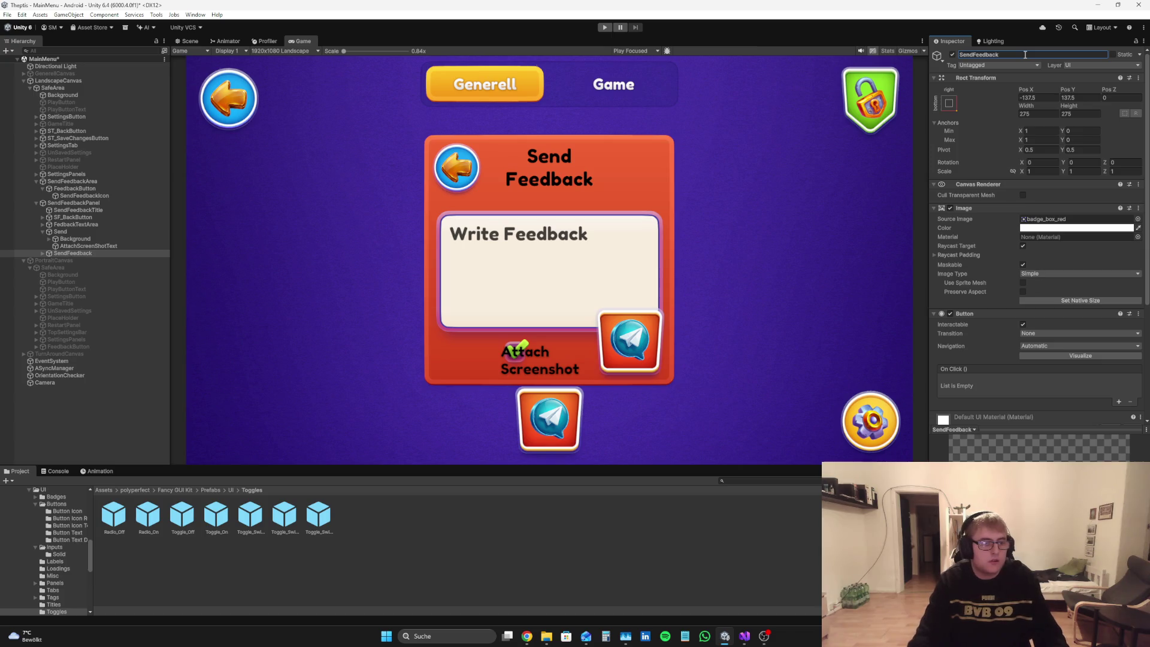
click(60, 254)
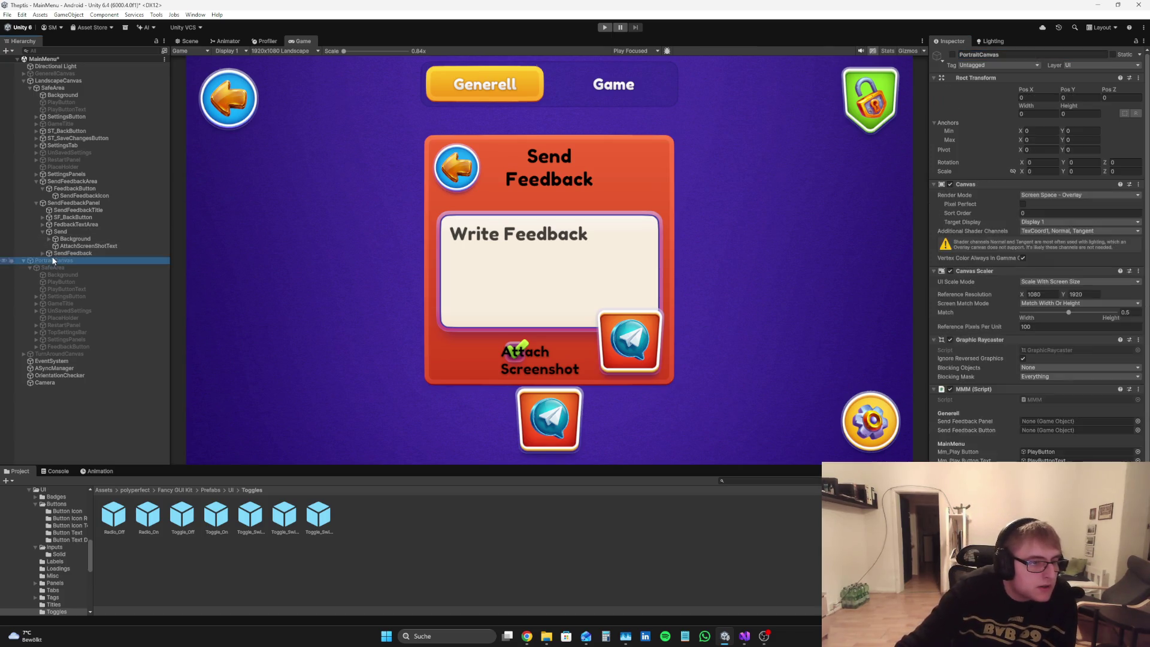
click(43, 253)
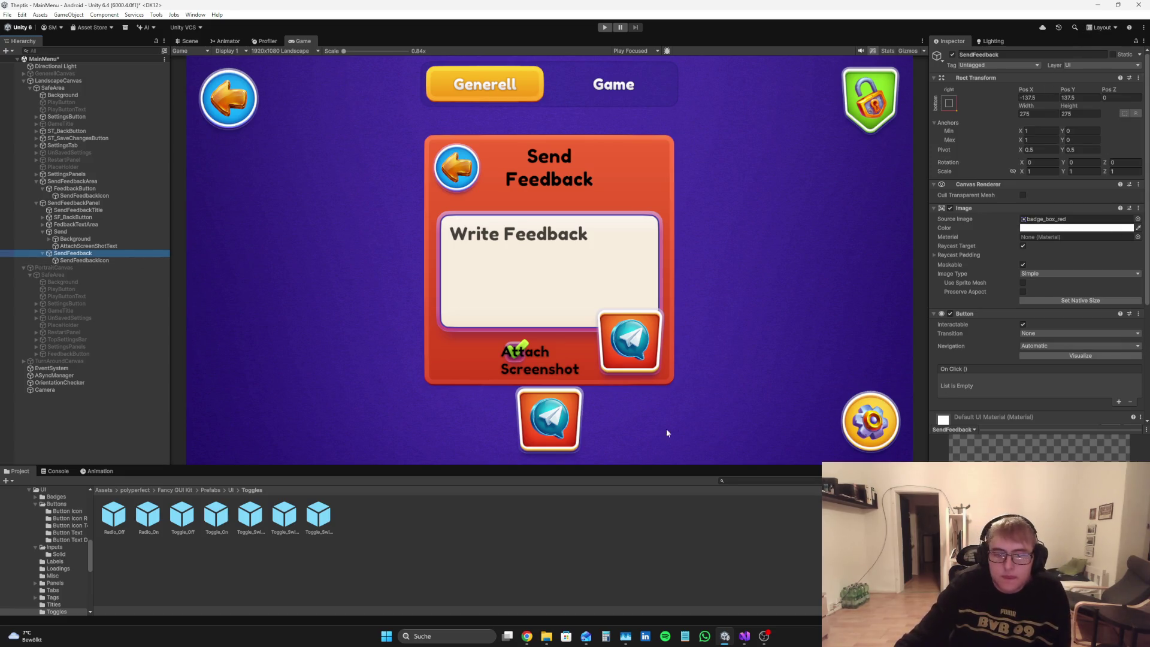
click(43, 254)
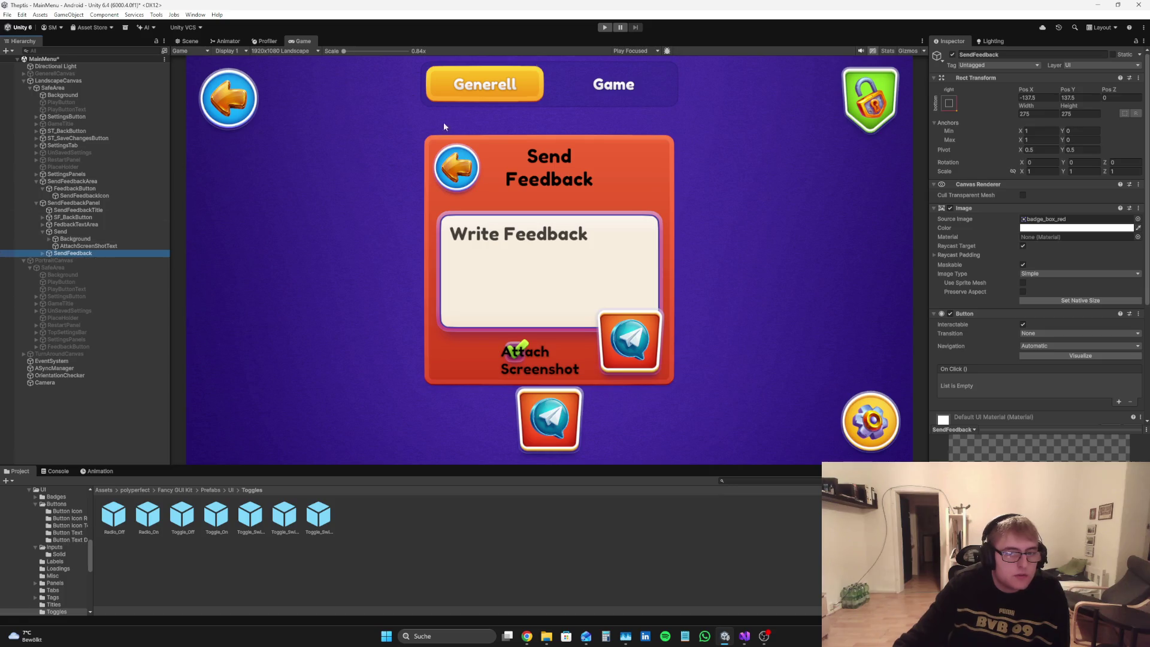
Step: Size the SendFeedback button to 250 by 250 and drag its position values
click(1051, 110)
text(250)
click(1091, 112)
text(250)
drag(1070, 90, 350, 58)
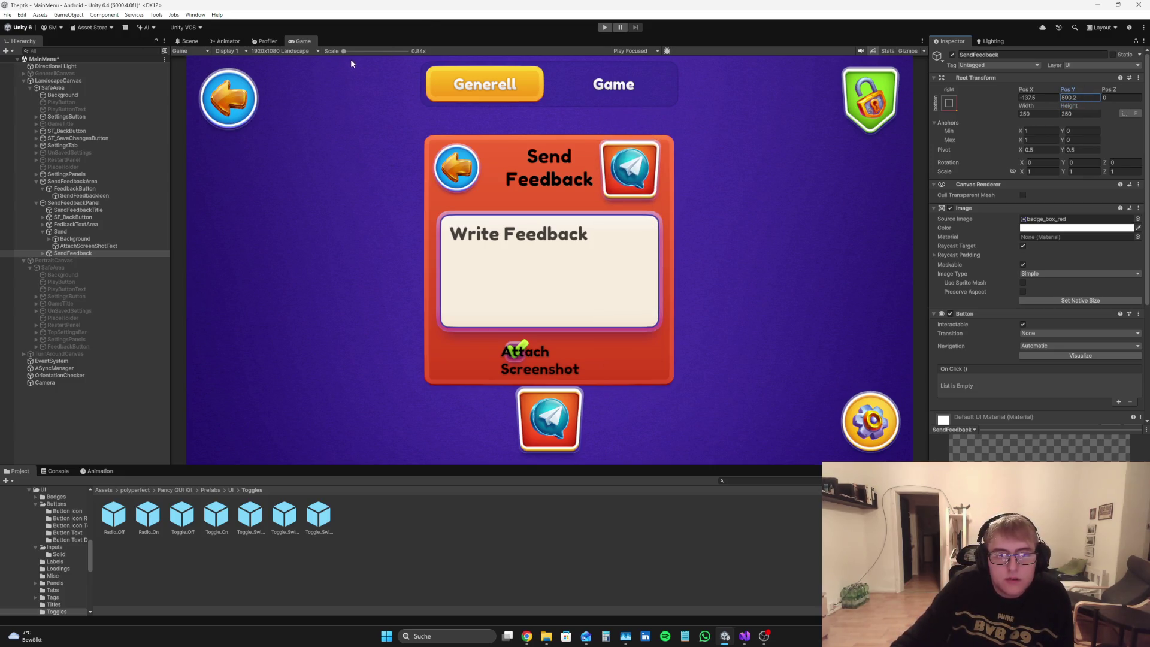
mouse_move(1029, 87)
mouse_down()
mouse_move(503, 83)
mouse_move(591, 91)
mouse_up()
Step: Resize the SendFeedback button to 225 by 225 and anchor it bottom-right
click(1049, 112)
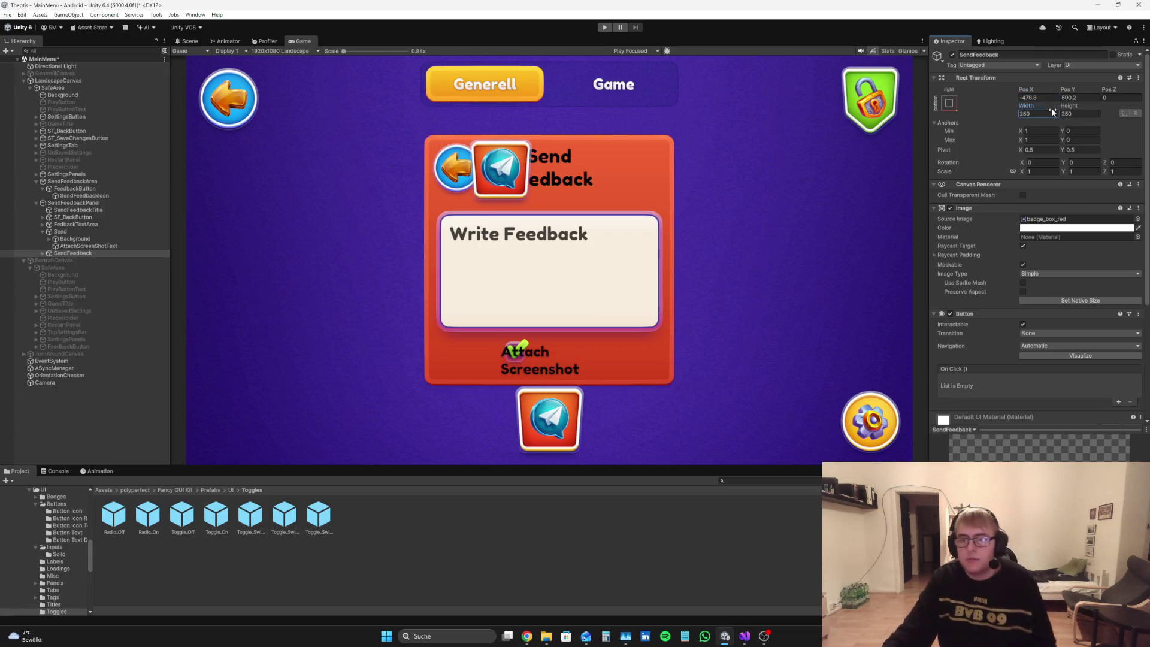
text(225)
click(1087, 114)
text(225)
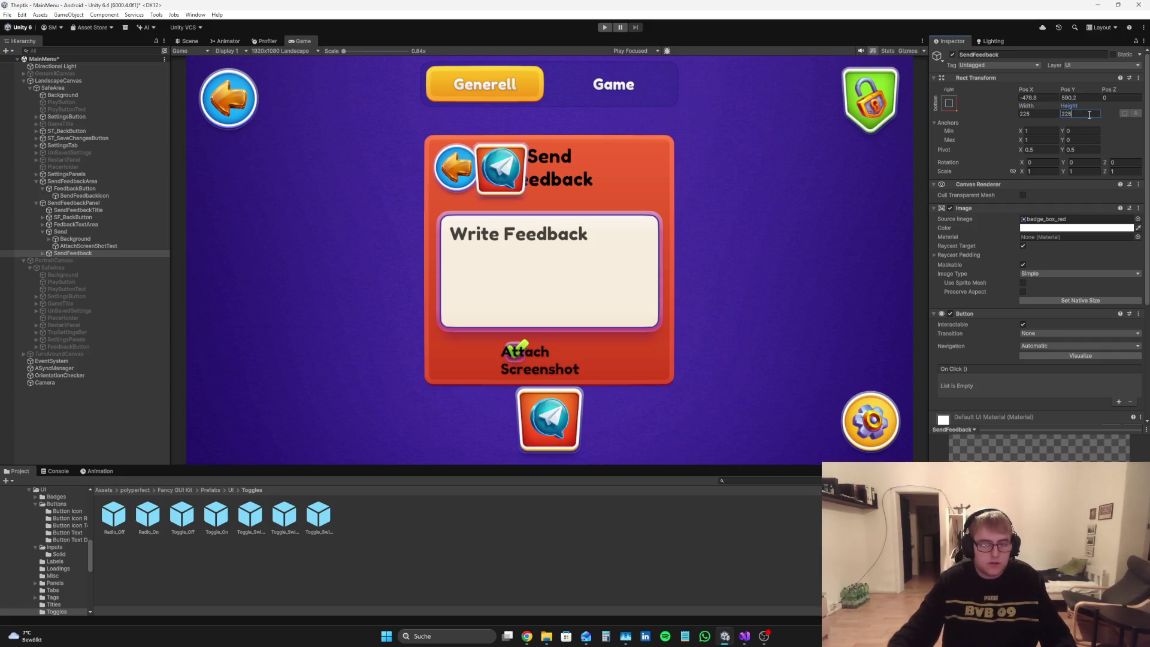
drag(1063, 90, 960, 92)
click(948, 103)
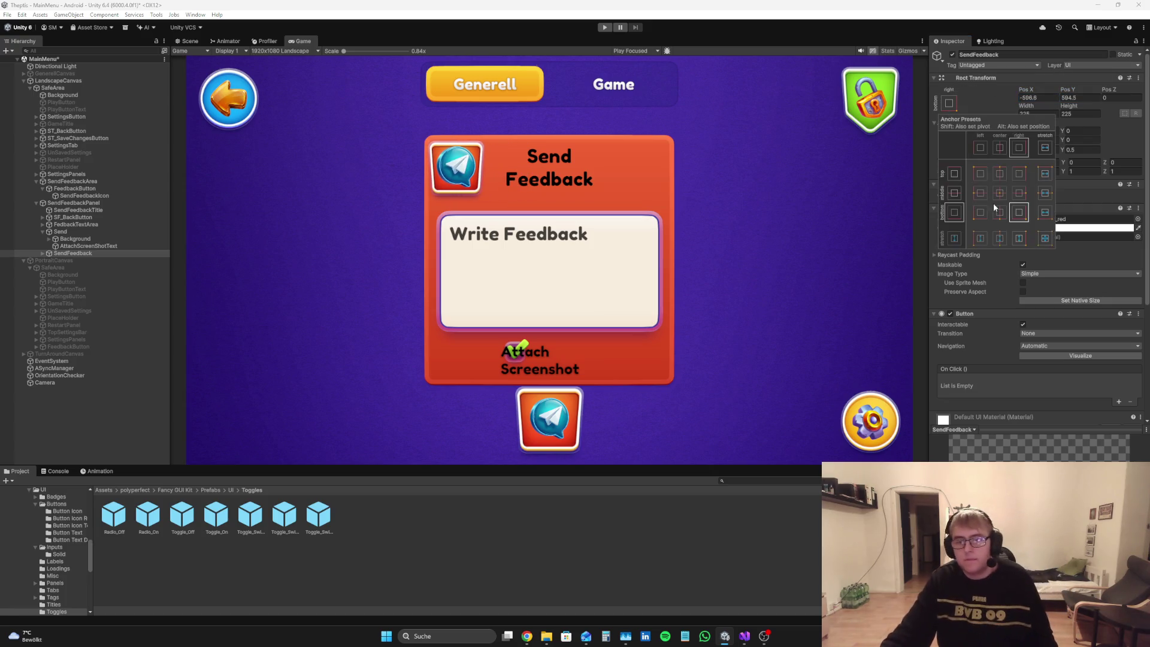
alt+click(1018, 213)
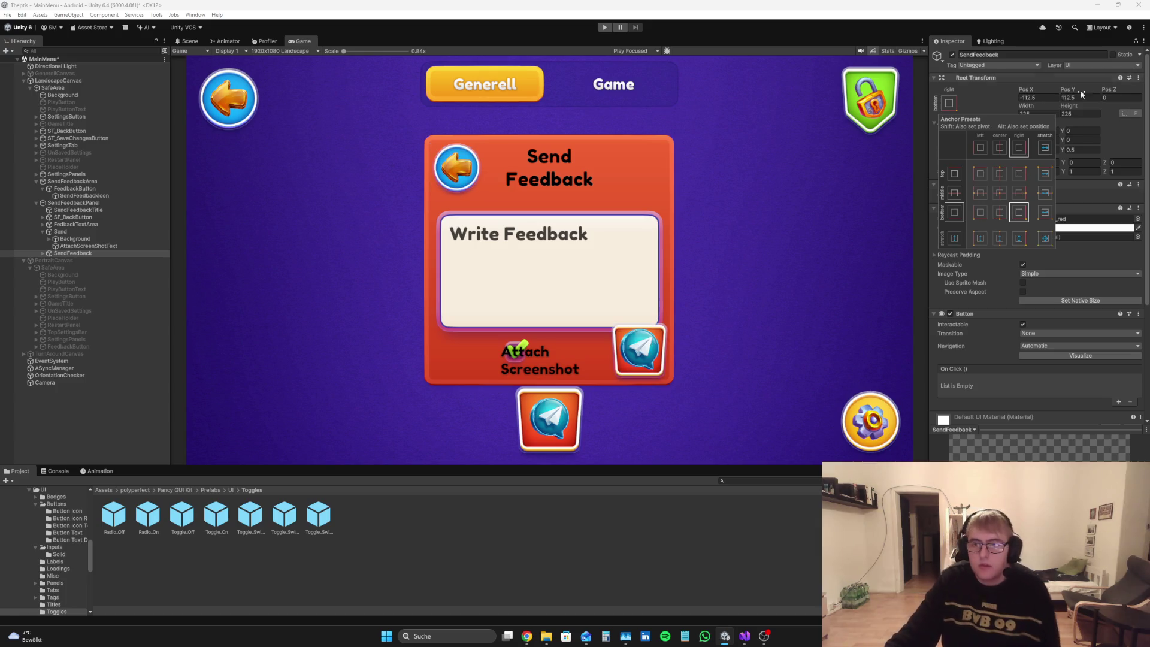
click(1125, 143)
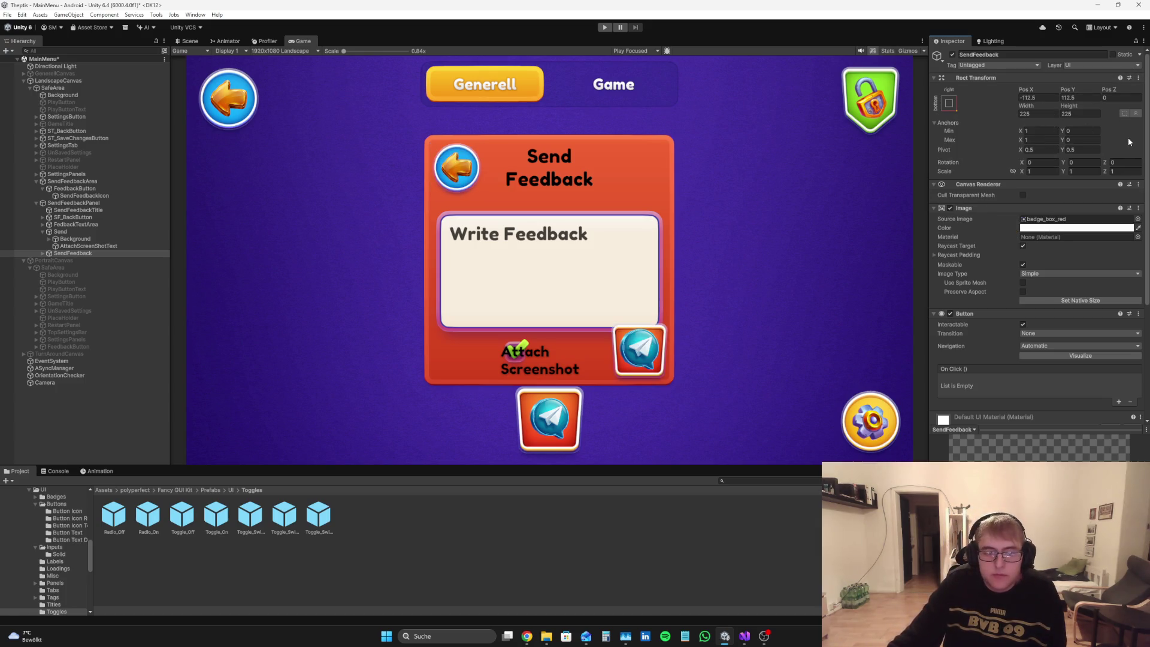
Step: Set the SendFeedbackIcon child's width and height to 150
click(42, 253)
click(49, 259)
click(1075, 114)
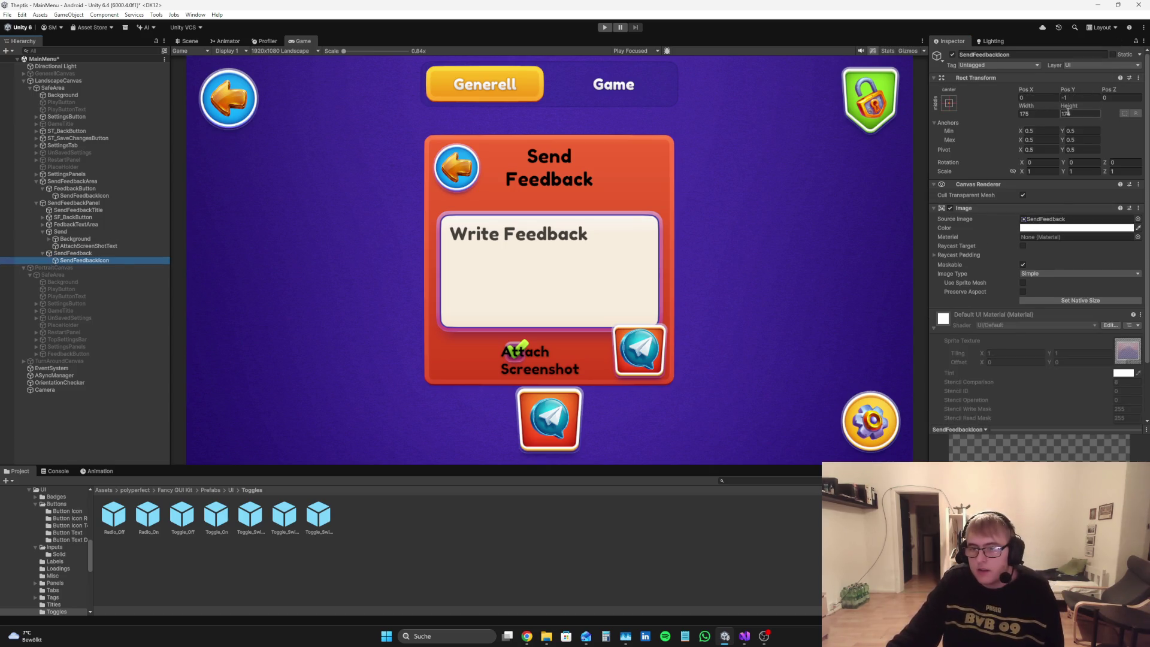
text(150)
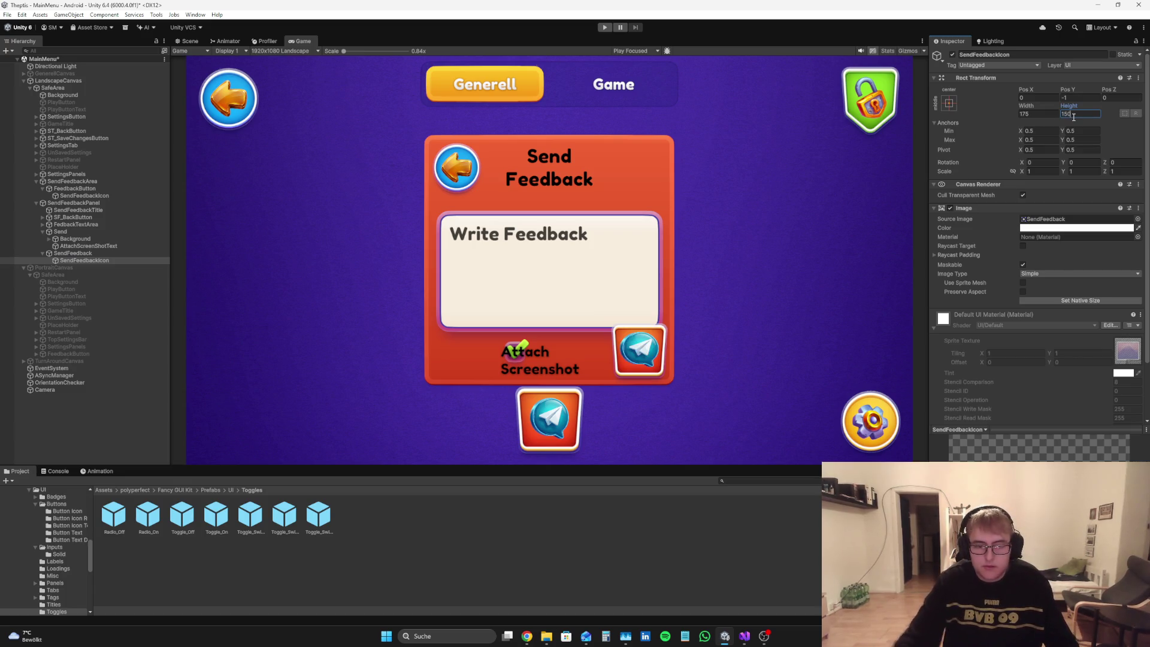
click(1029, 115)
text(150)
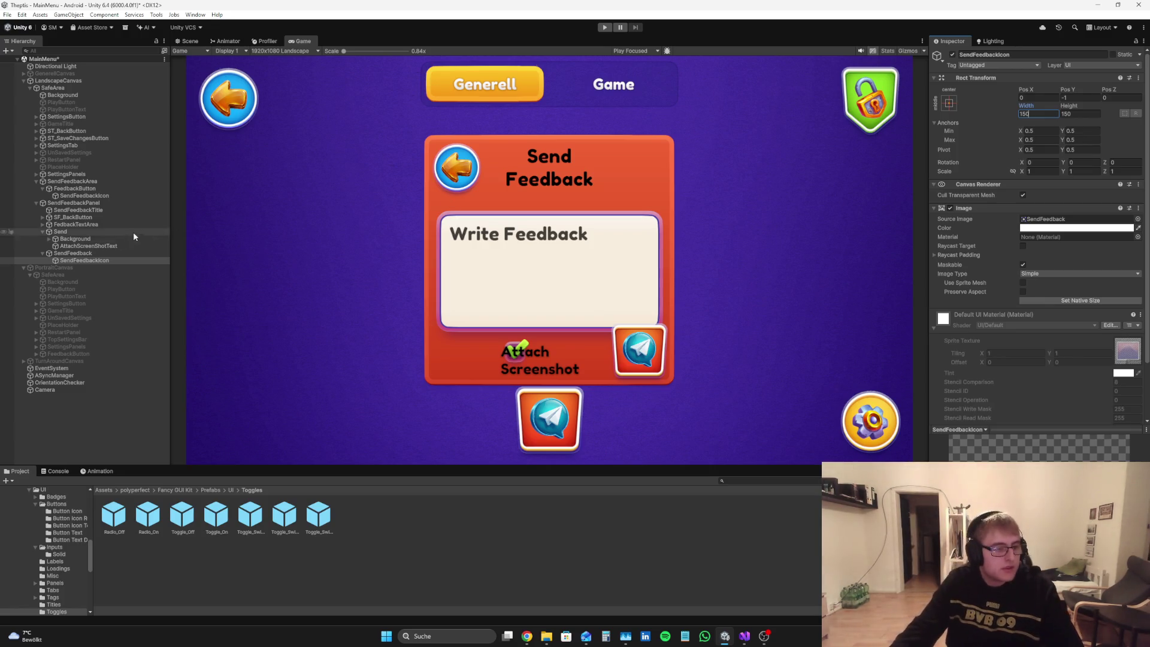
click(103, 246)
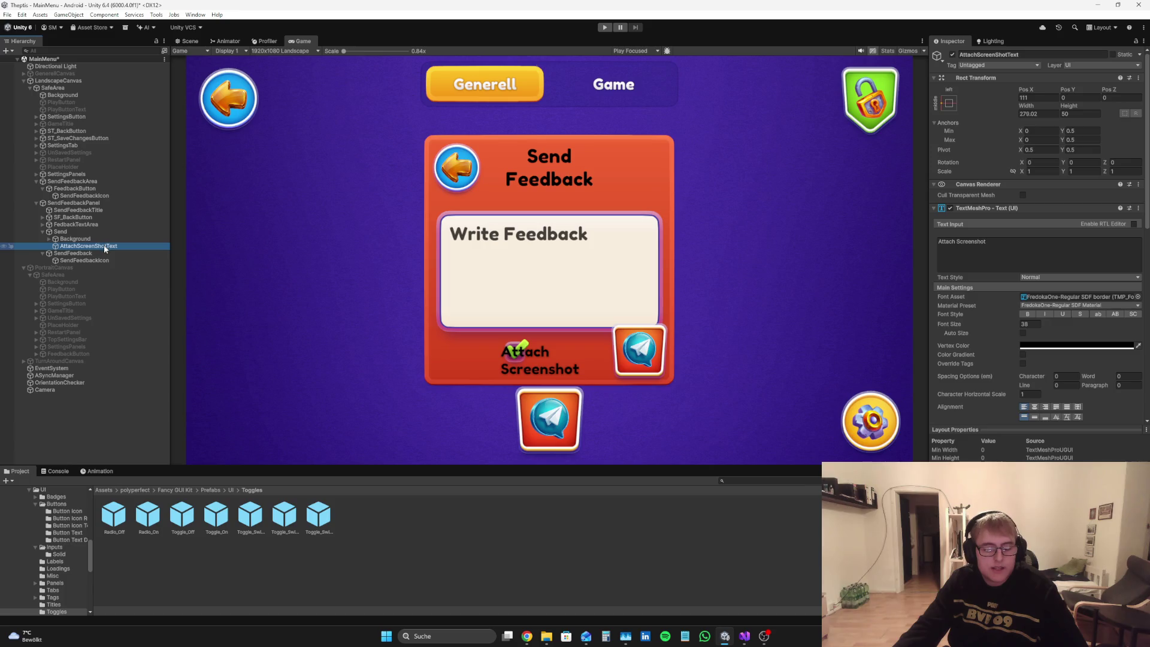
Step: Rename the Send toggle object to 'SendDataToggle' in the Inspector
click(106, 233)
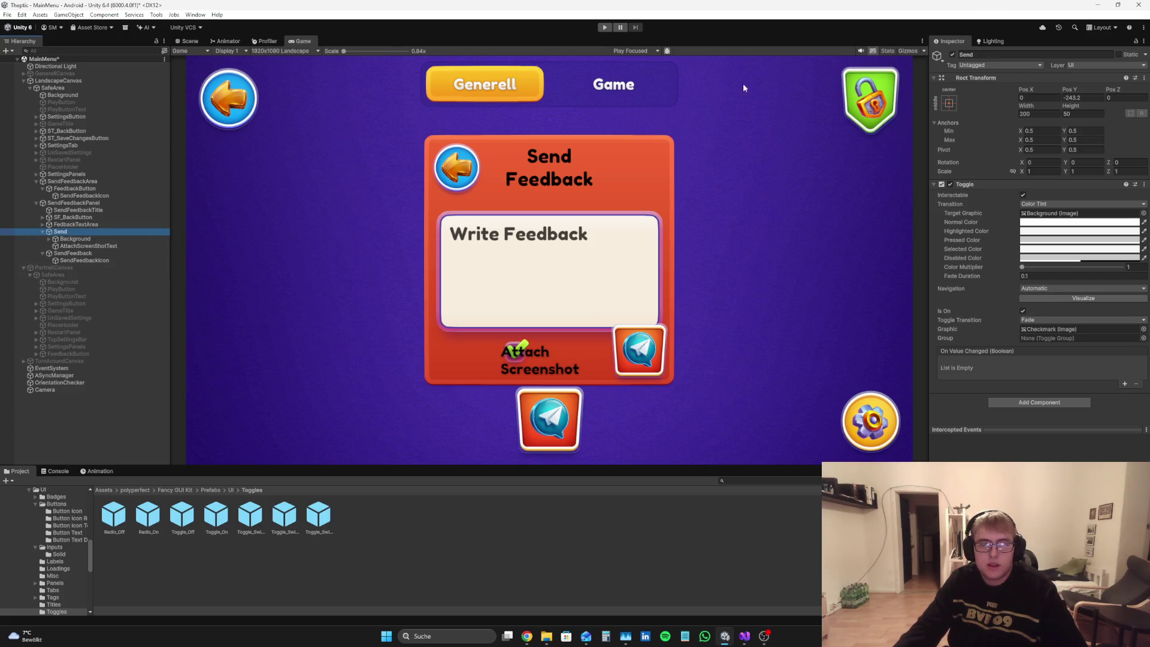
click(92, 245)
click(93, 232)
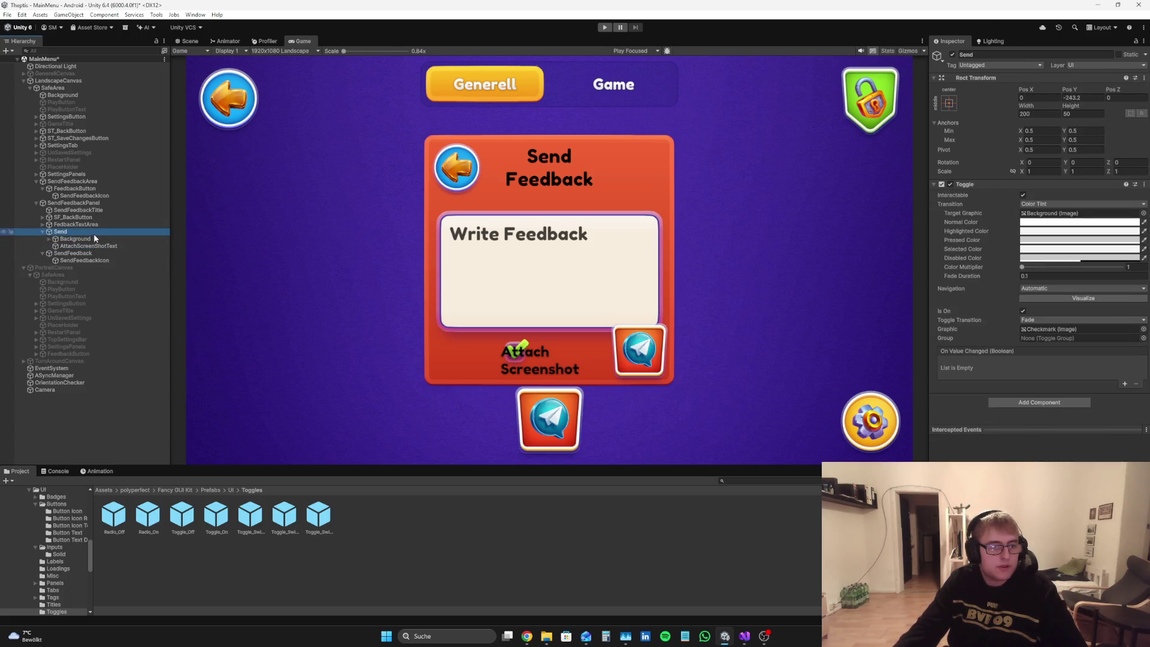
click(1002, 55)
text(SendDataToggle)
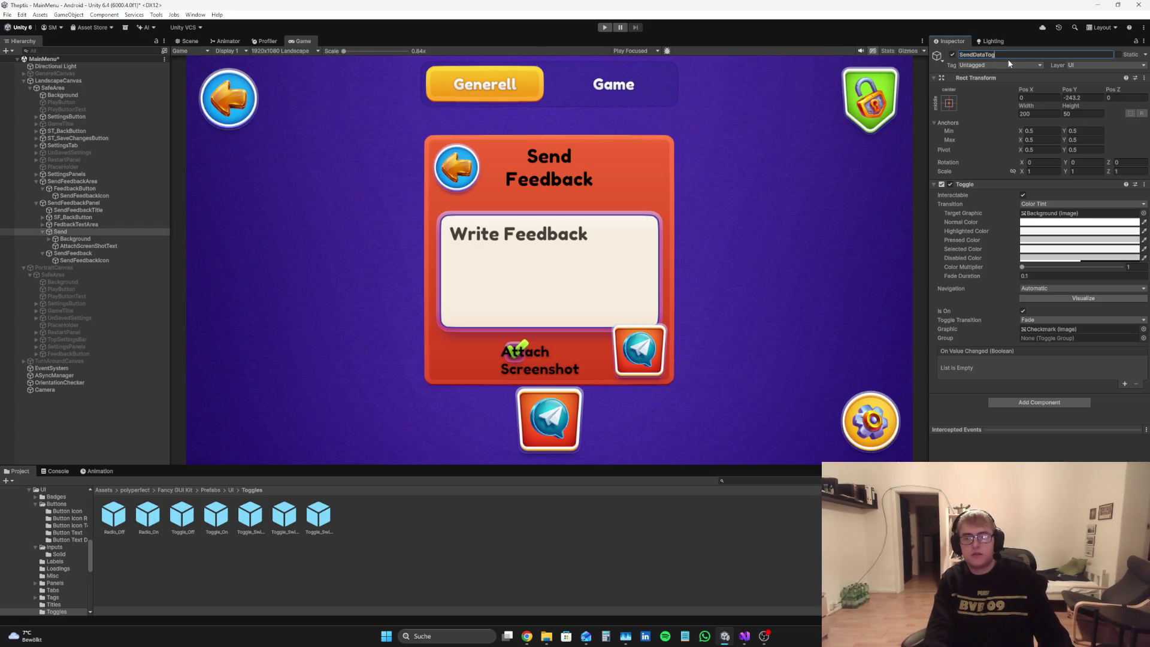
key(Return)
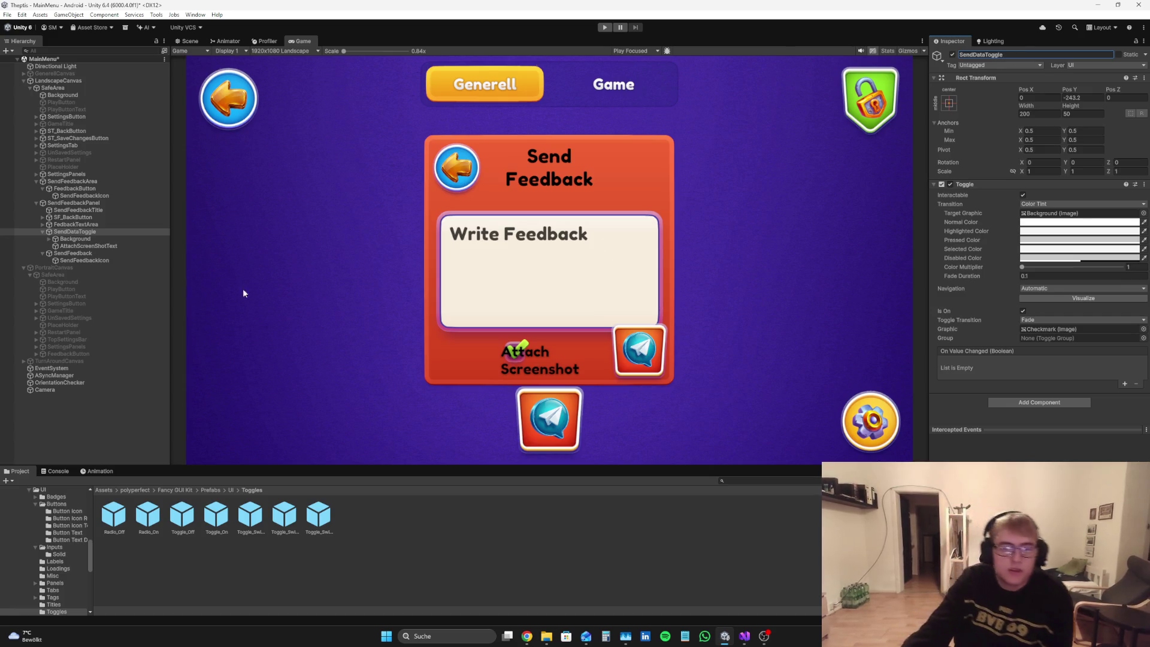
click(90, 232)
click(94, 246)
click(1081, 252)
Step: Change the toggle label text to 'Send Optional Data', breaking 'Optional Data' onto a second line
text(Send Deive)
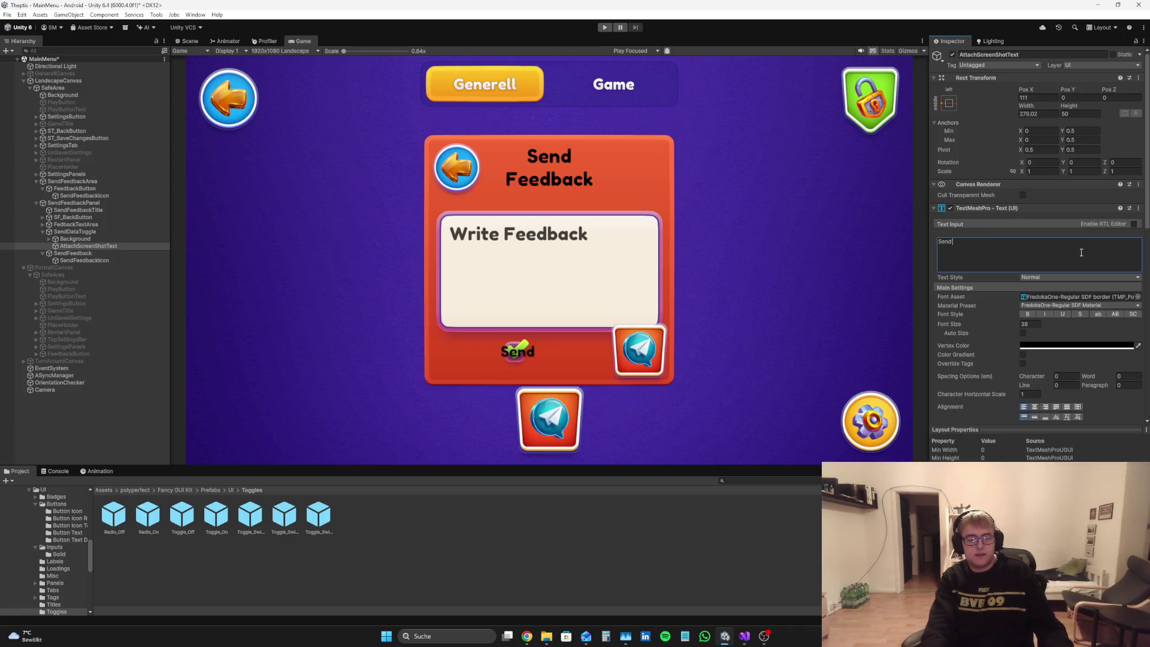
key(BackSpace)
key(BackSpace)
key(BackSpace)
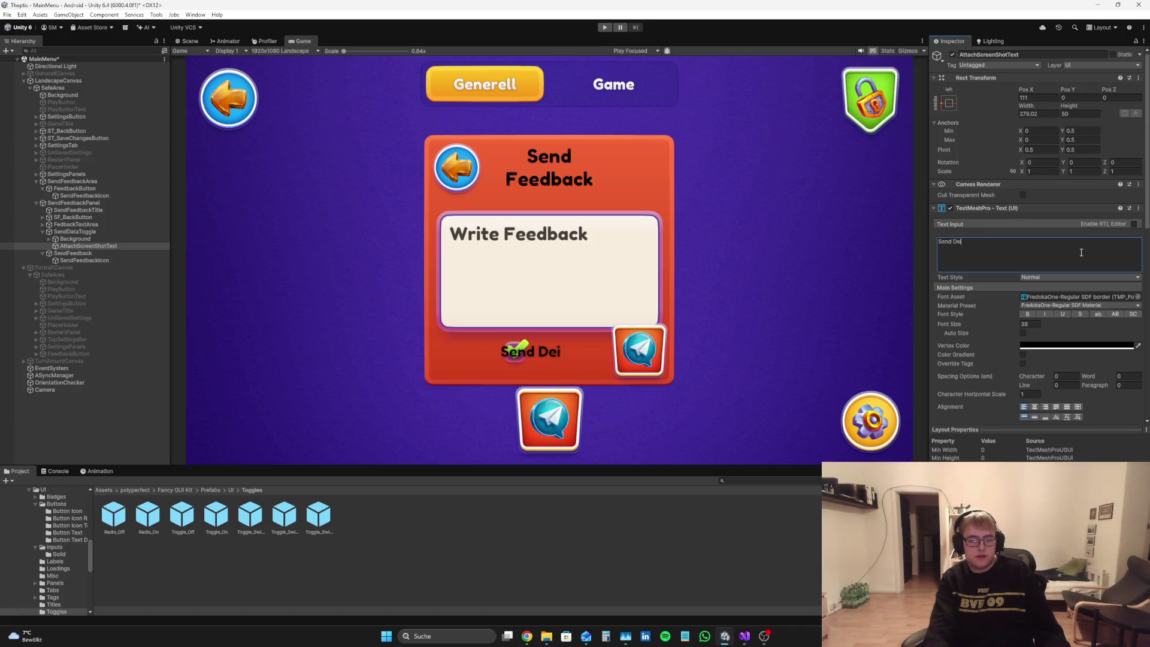
text(cive)
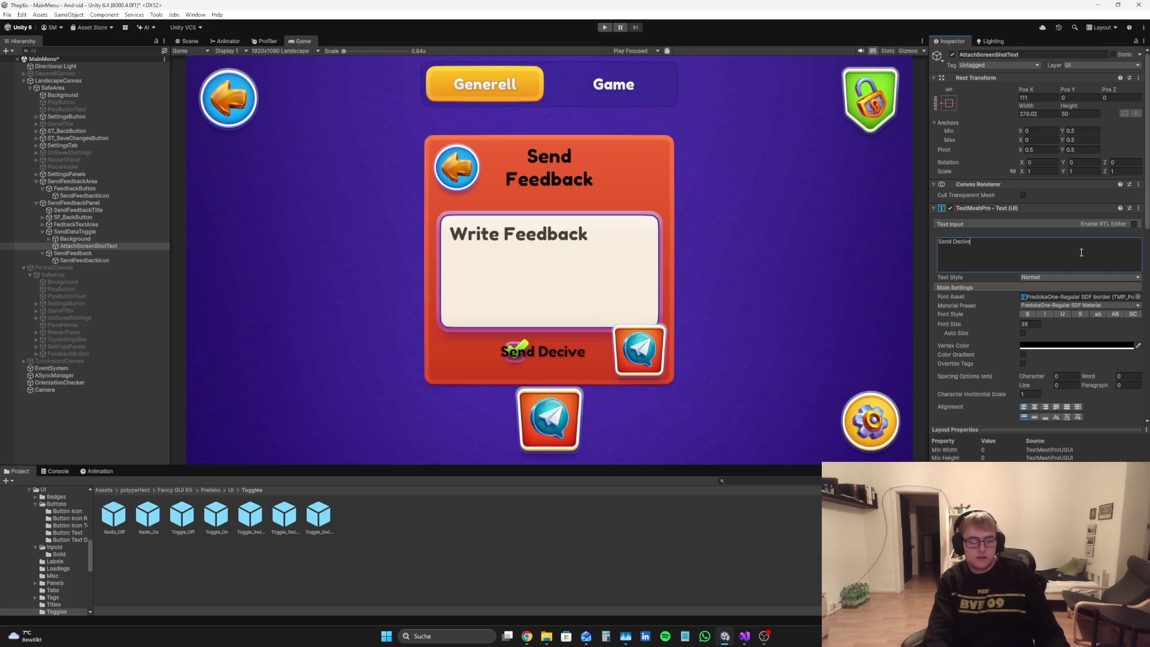
text(Dat)
key(BackSpace)
key(BackSpace)
key(BackSpace)
text(Date)
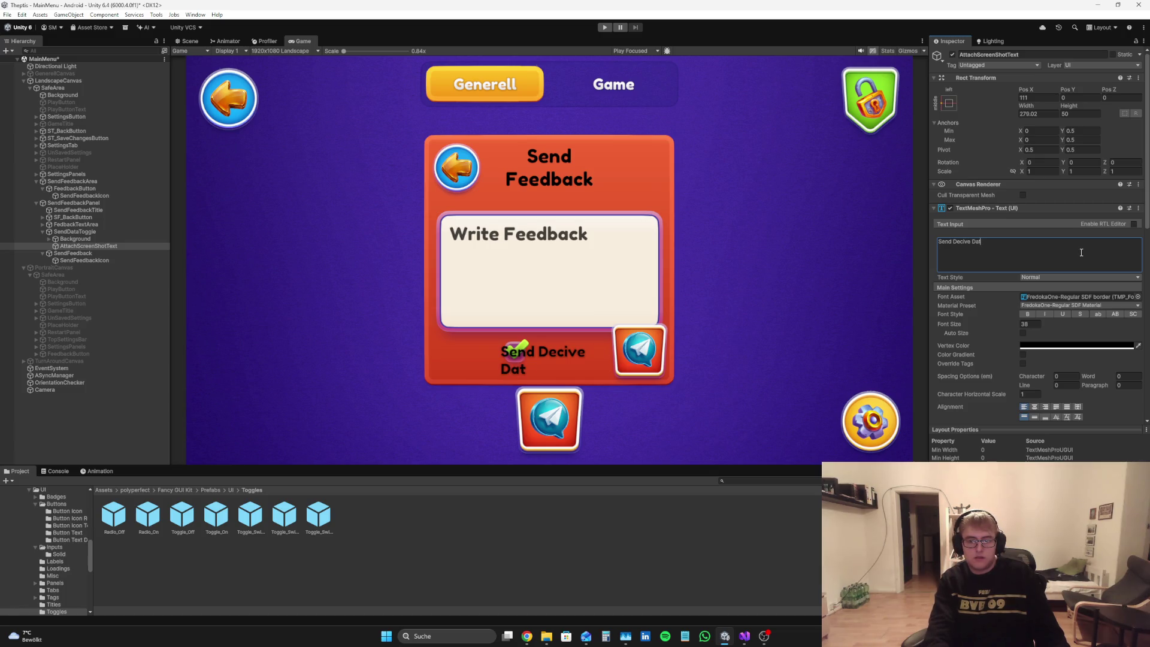
key(BackSpace)
key(BackSpace)
key(BackSpace)
text(O)
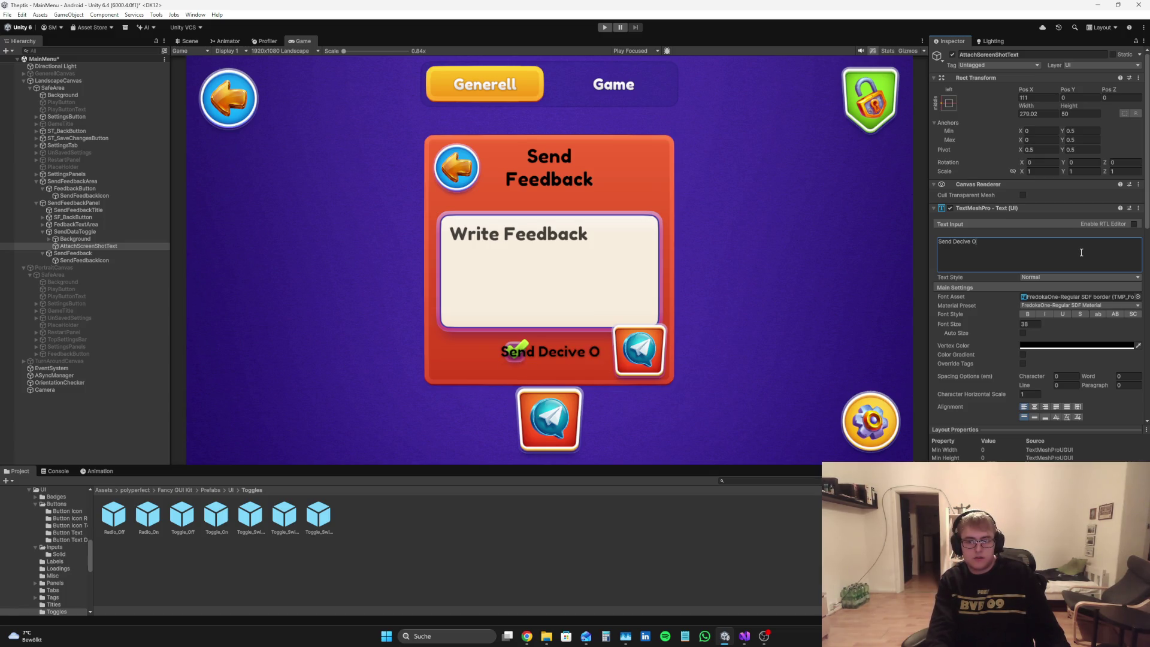
text(ptional Data)
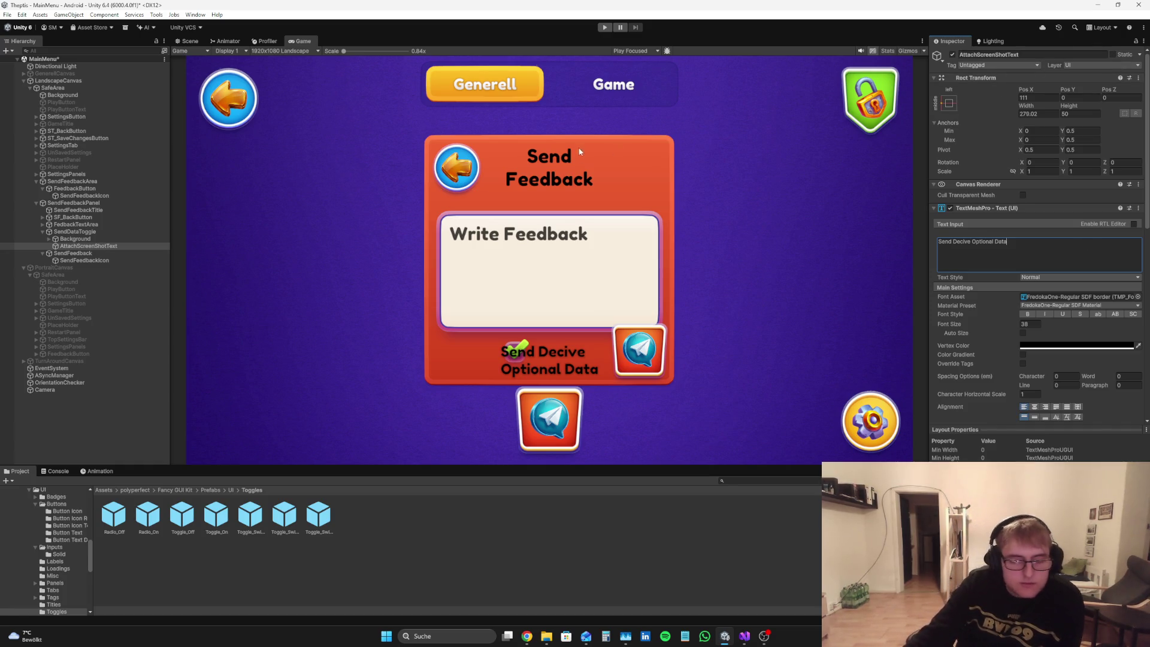
click(973, 241)
key(BackSpace)
key(BackSpace)
key(BackSpace)
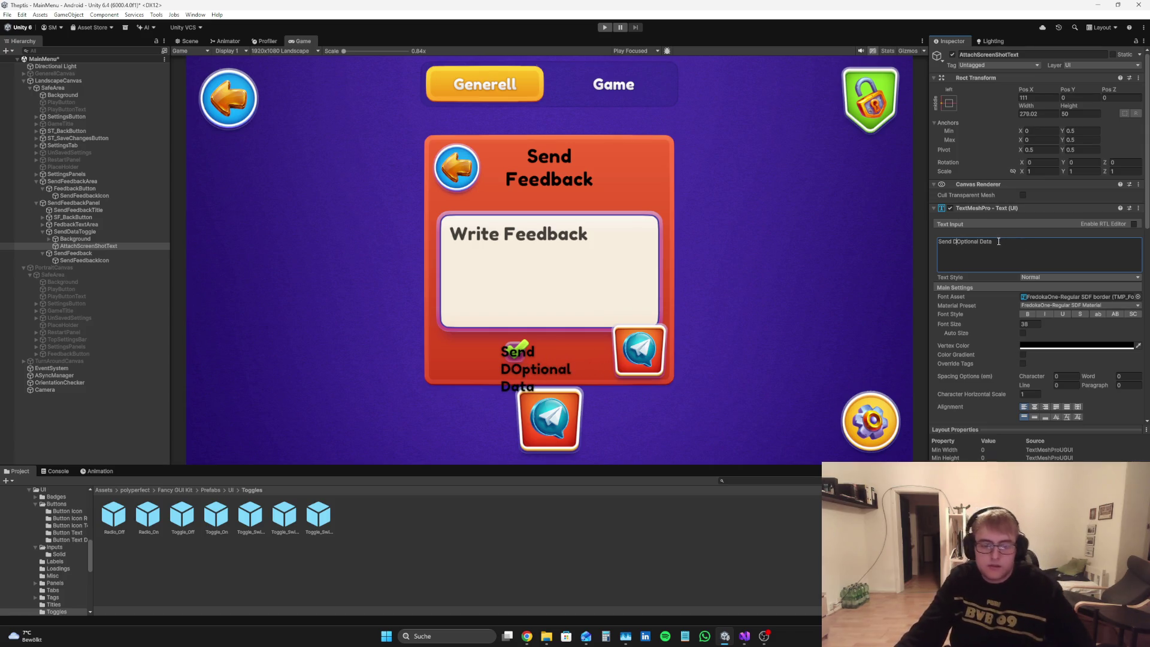
key(BackSpace)
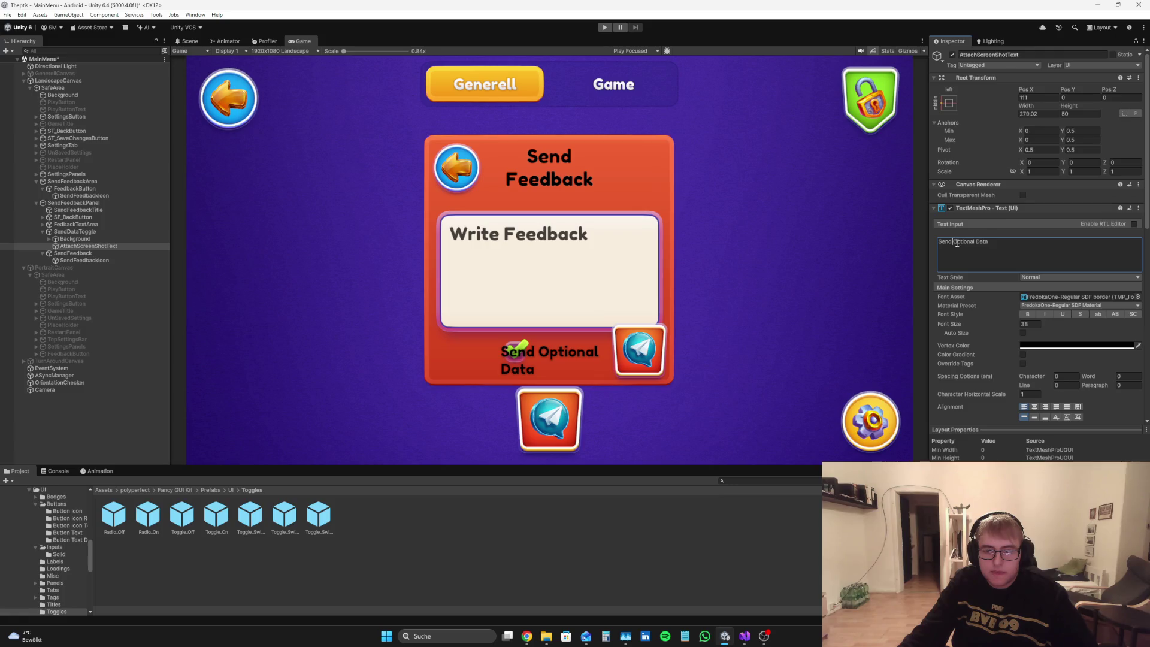
key(Return)
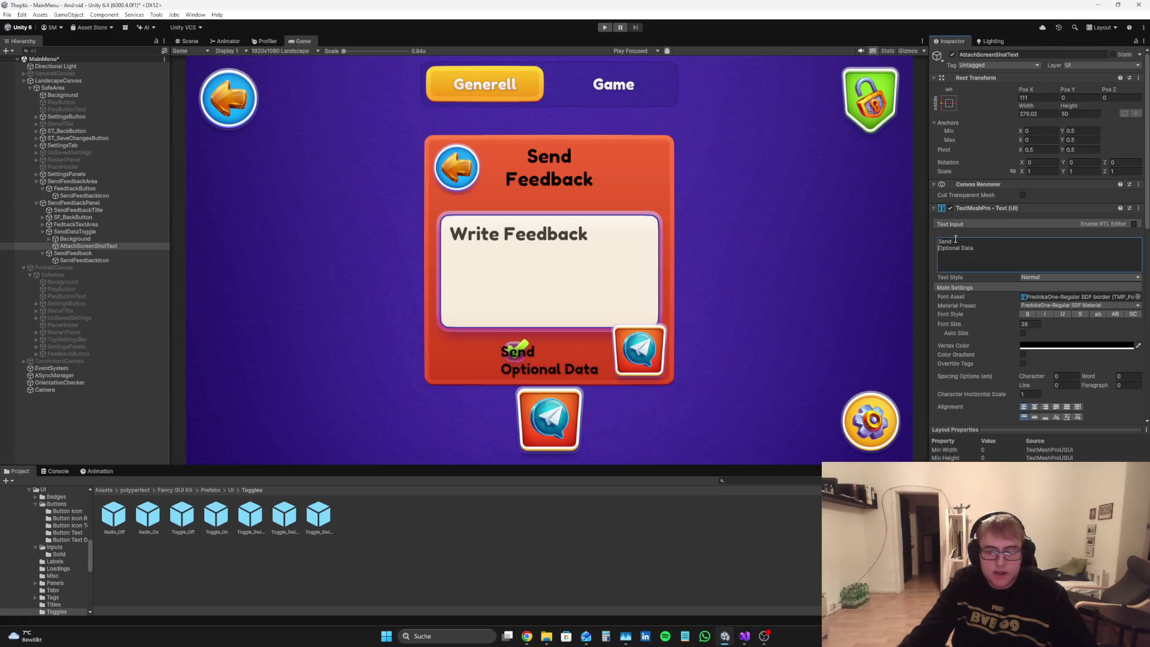
click(75, 231)
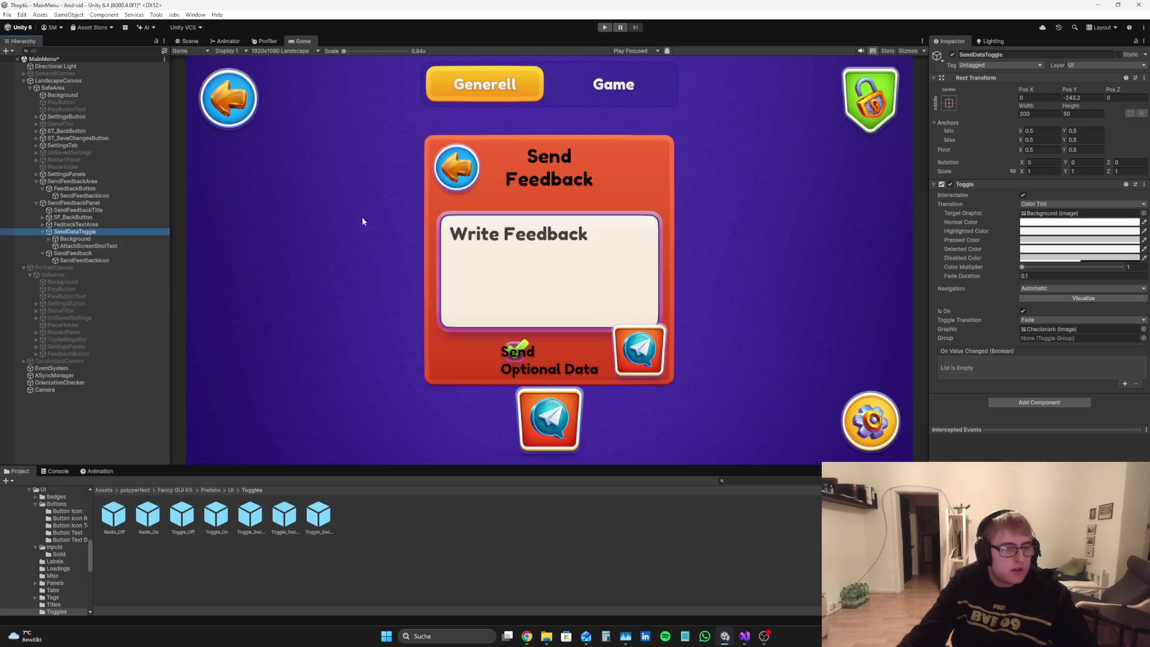
Step: Scrub SendDataToggle's Pos X to about -163 to move it left
mouse_move(1022, 89)
mouse_down()
mouse_move(831, 94)
mouse_move(914, 97)
mouse_up()
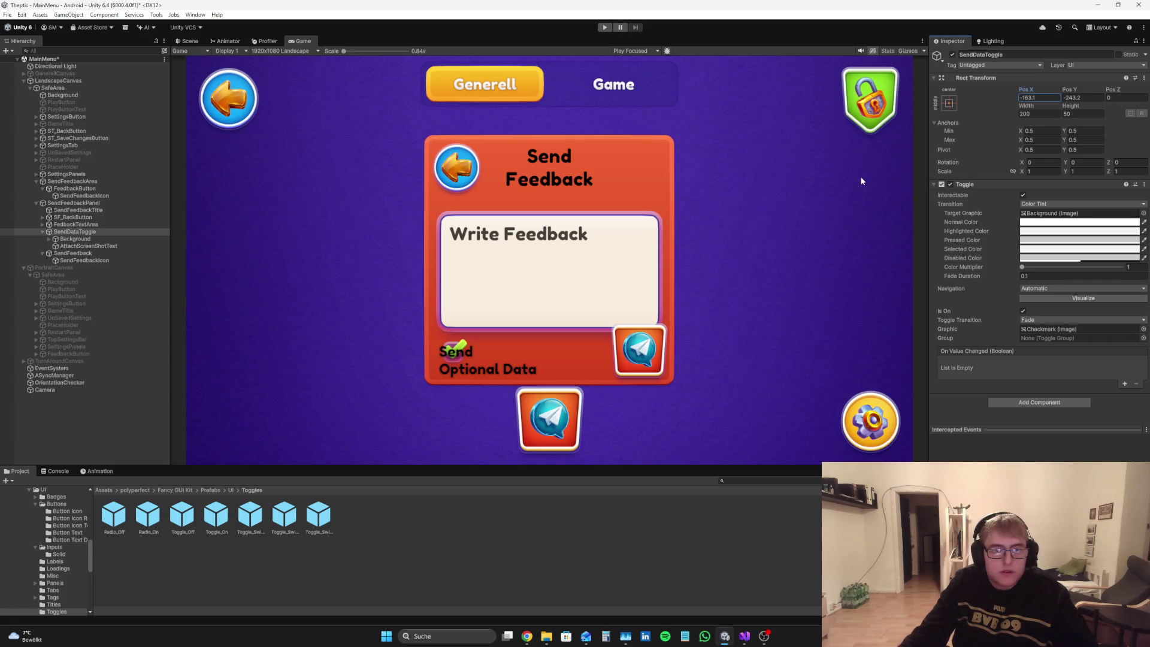
click(109, 218)
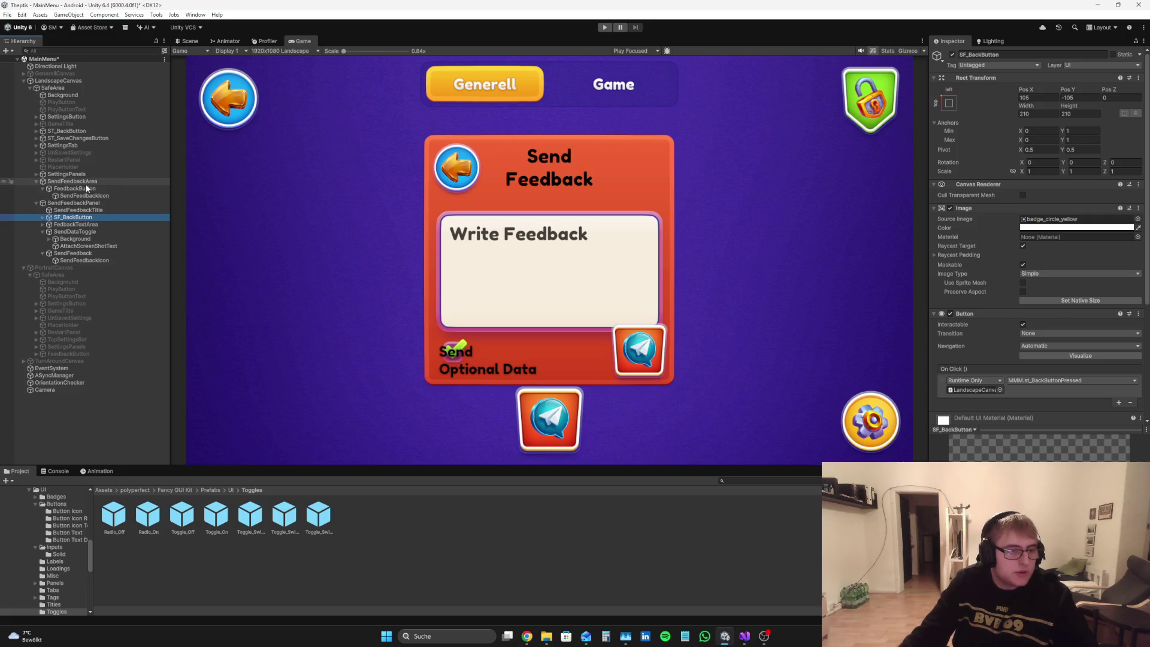
Step: Set the FedbackTextArea height to 400 and its Pos Y to 360
click(82, 224)
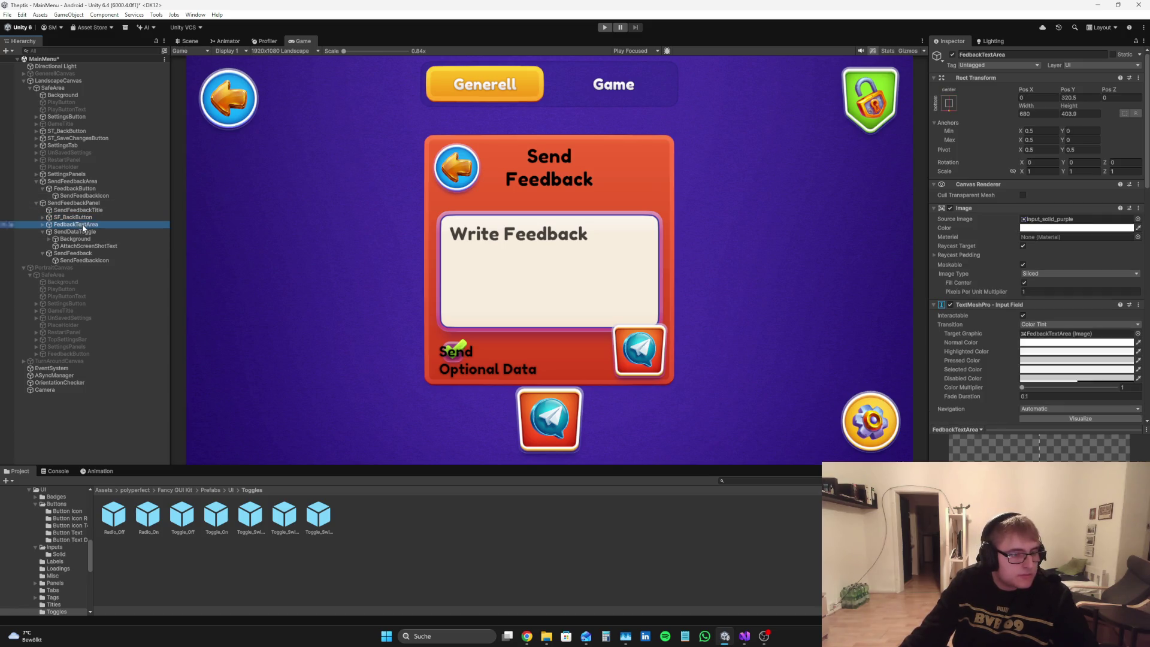
mouse_move(1067, 90)
mouse_down()
mouse_move(1086, 90)
mouse_move(527, 642)
mouse_move(487, 23)
mouse_up()
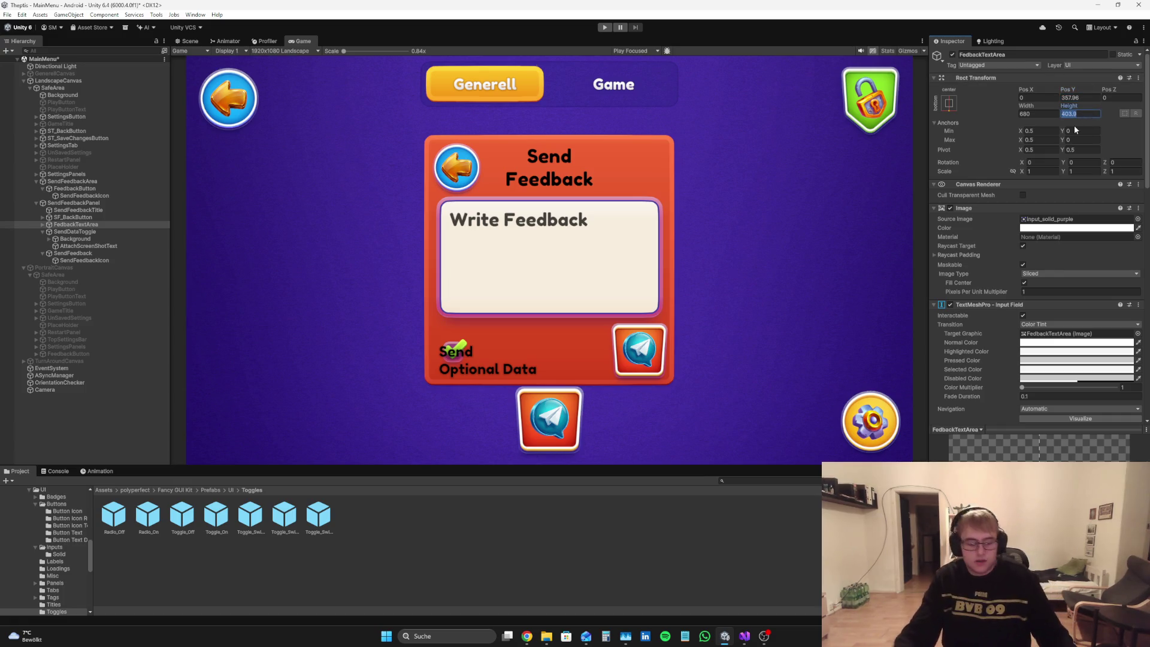
text(400)
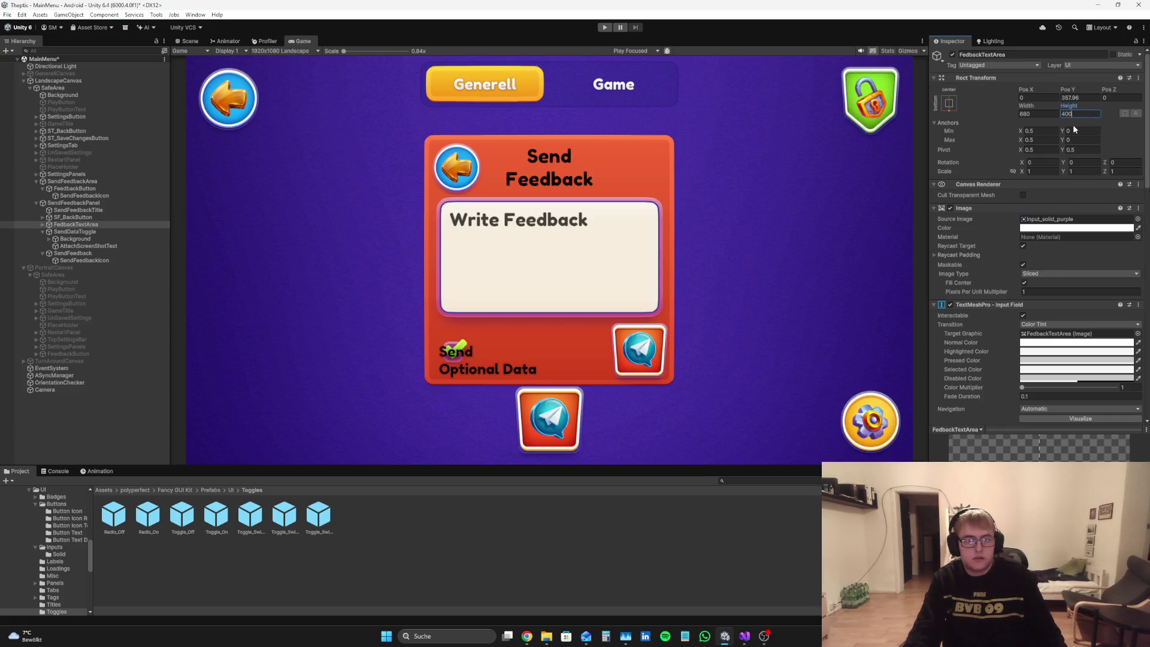
click(1078, 96)
key(BackSpace)
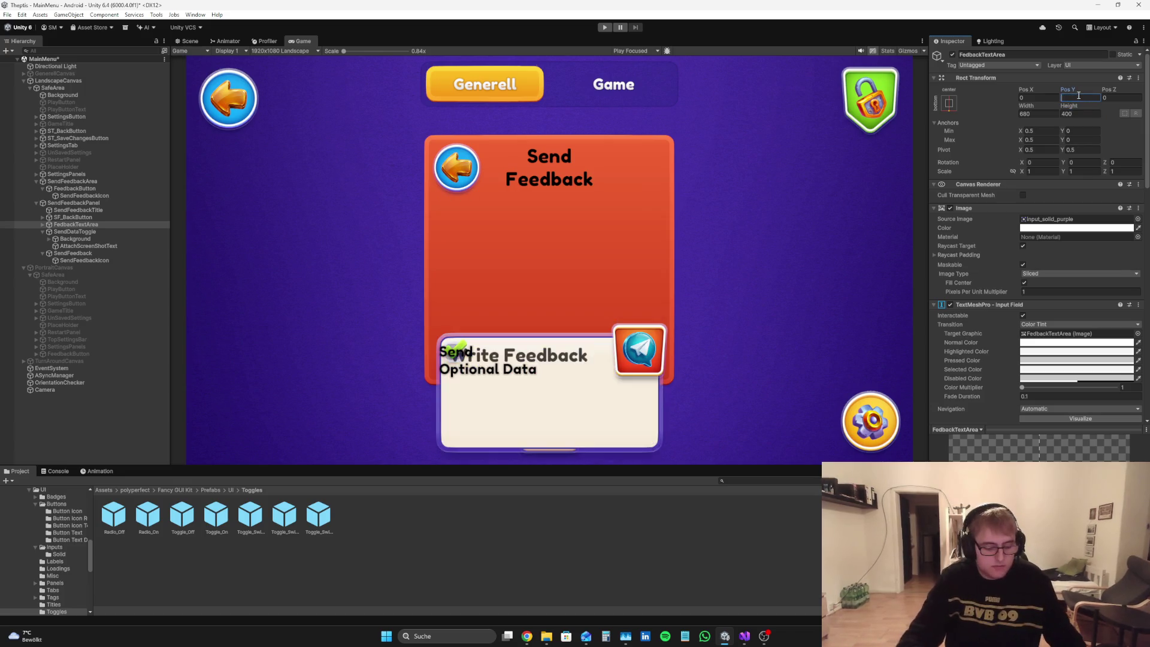
text(3)
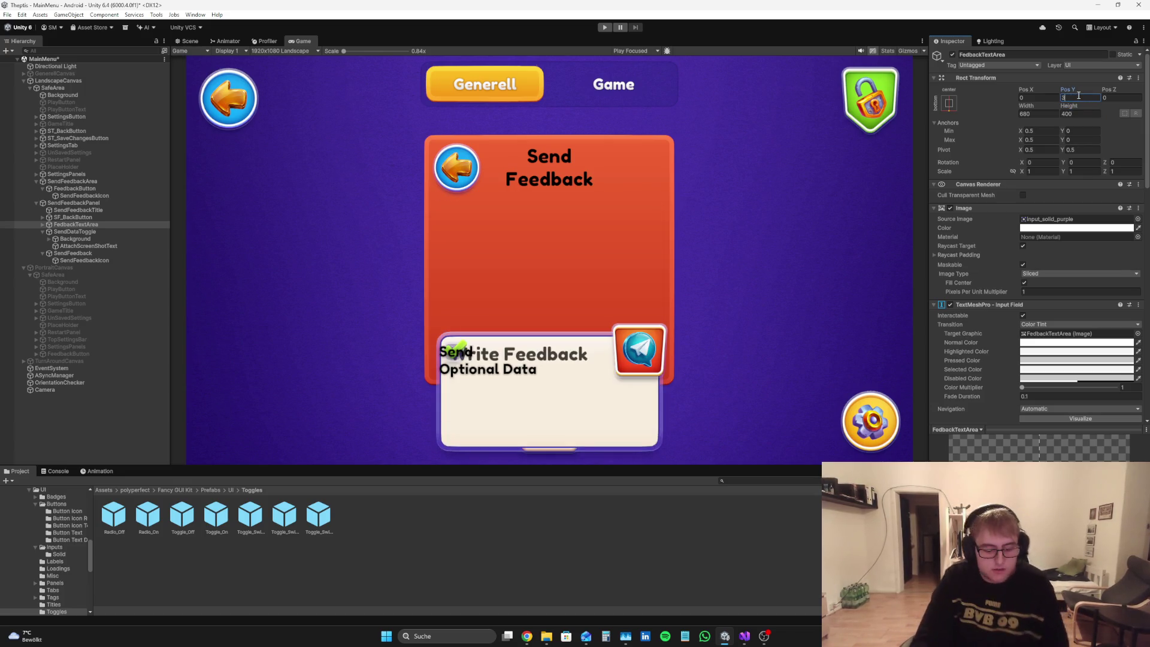
text(75)
key(BackSpace)
key(BackSpace)
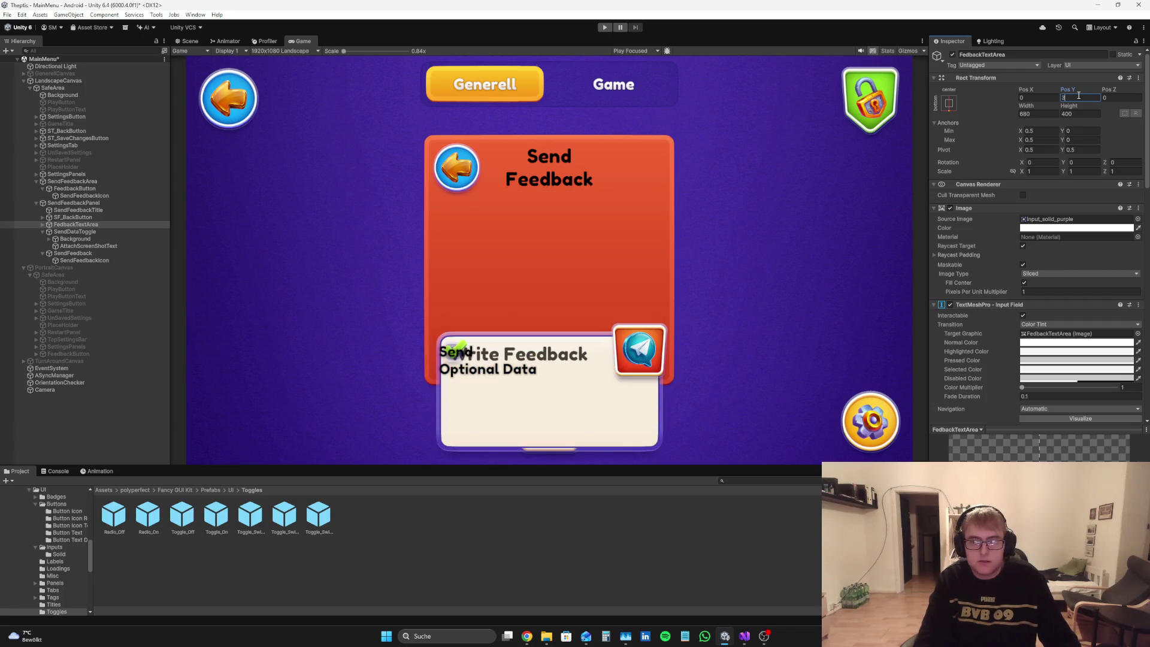
text(60)
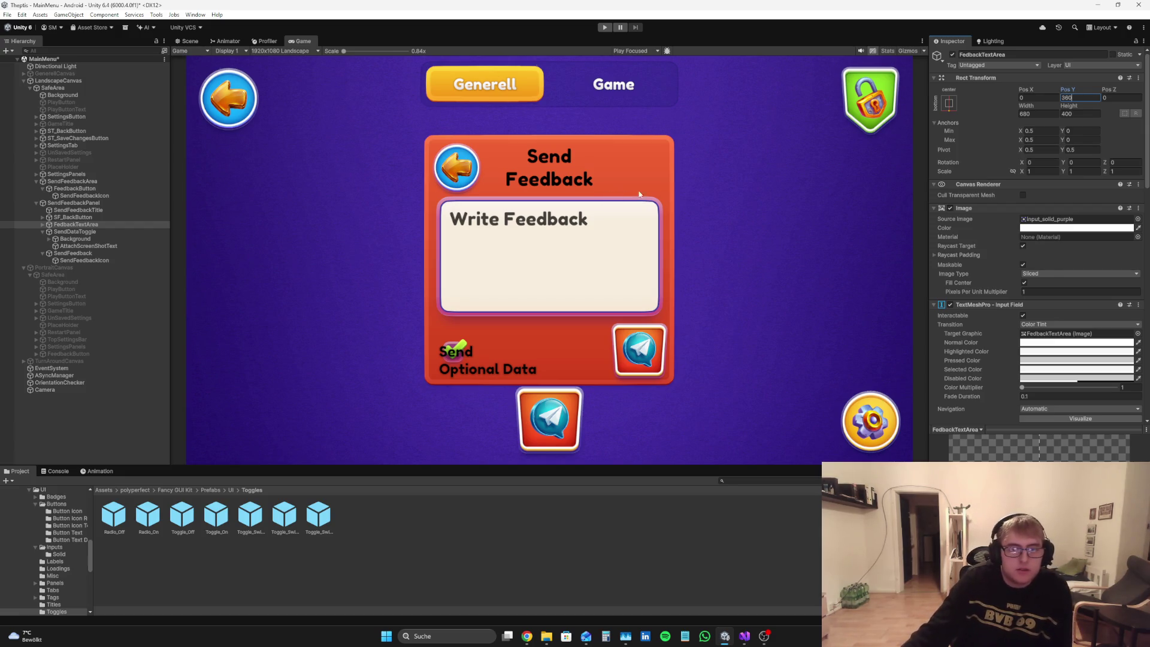
key(Return)
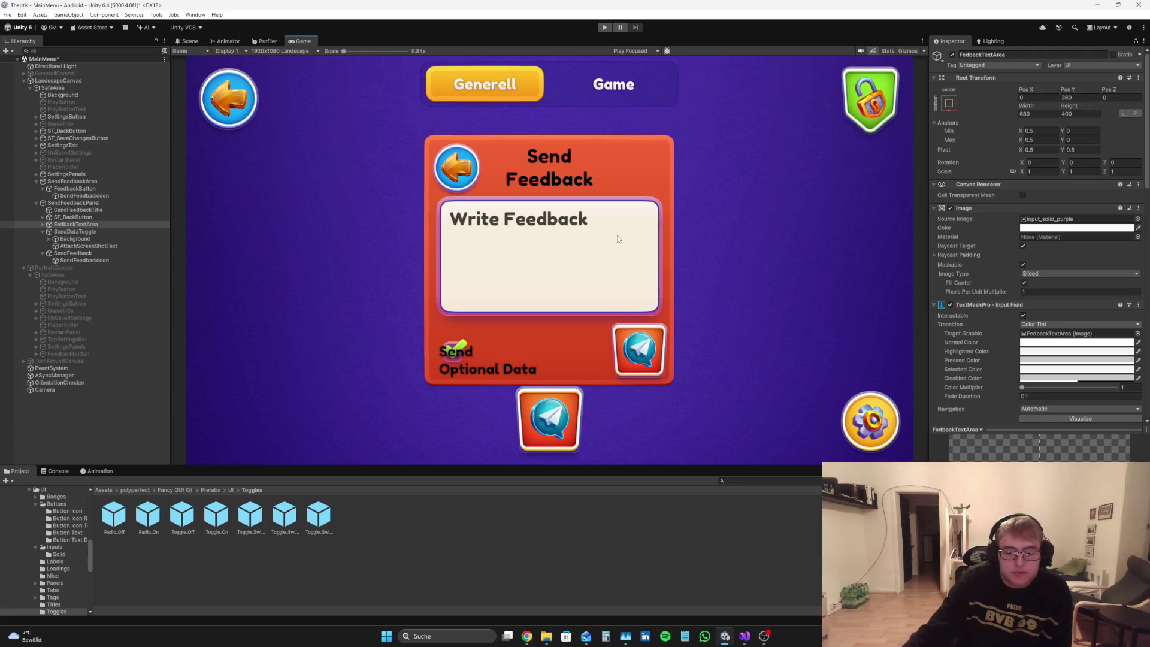
Step: Adjust the text area's Pos Y to 355 and deselect it
click(1081, 98)
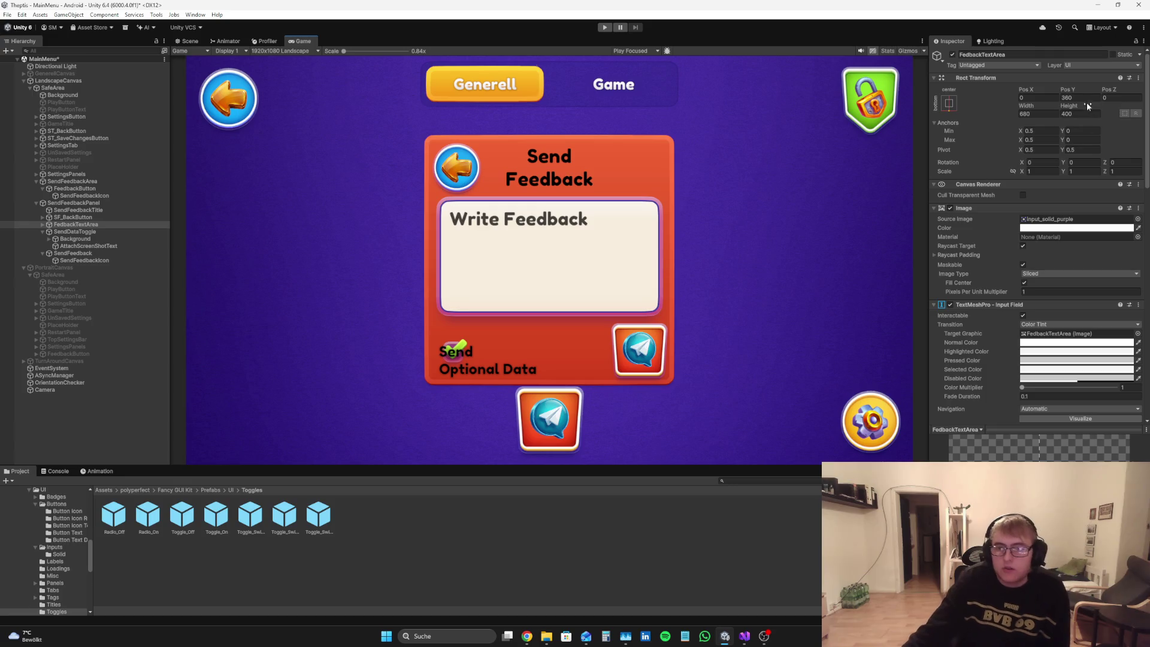
text(400)
key(BackSpace)
key(BackSpace)
key(BackSpace)
text(365)
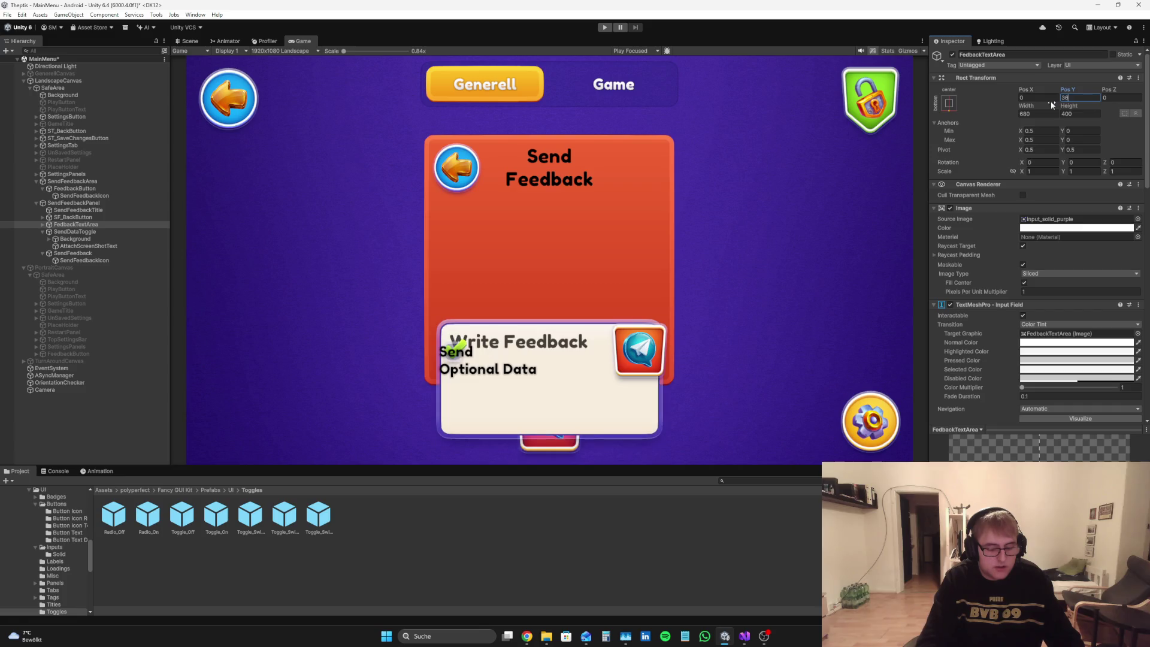
key(BackSpace)
key(BackSpace)
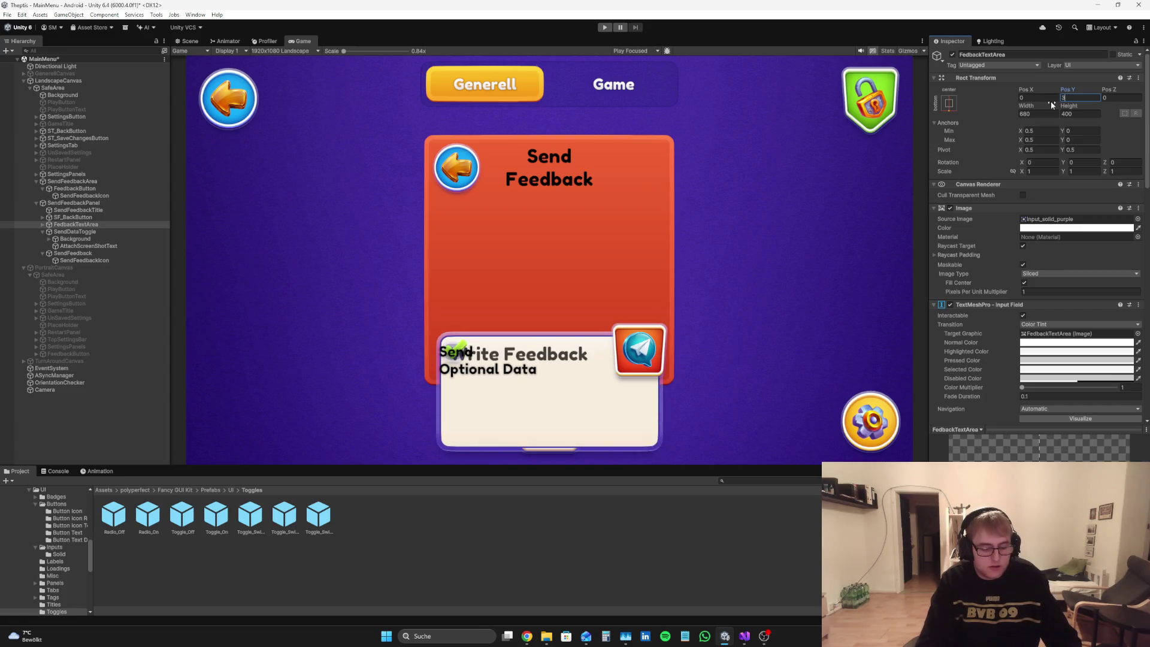
text(55)
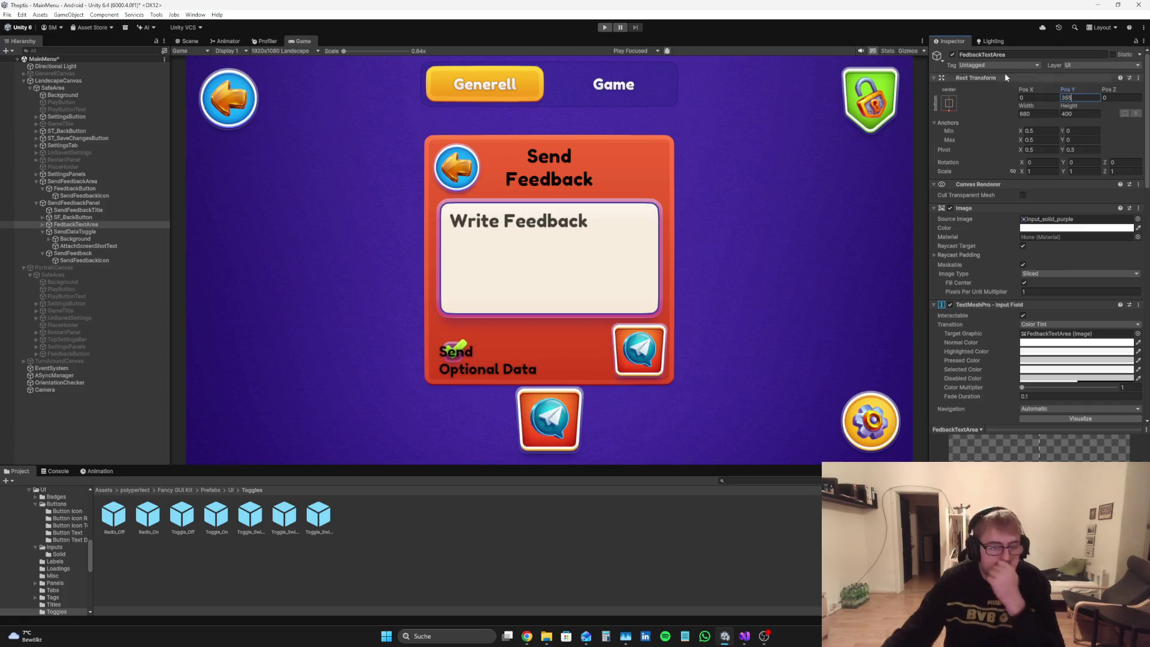
click(74, 418)
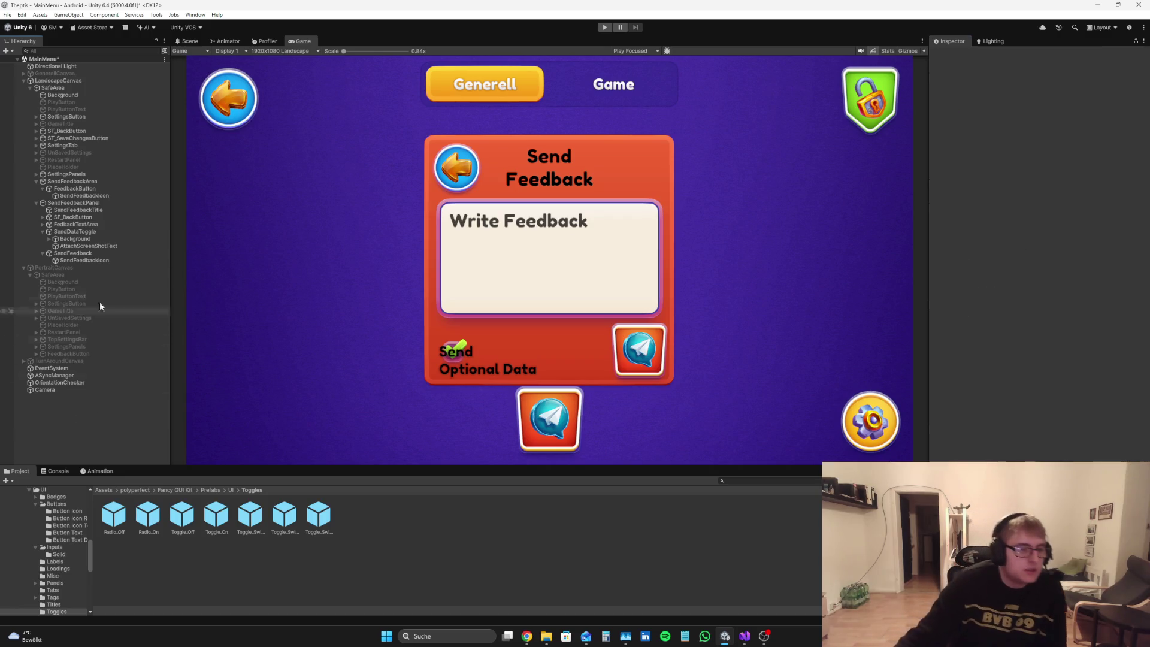
Step: Rename SendDataToggle to 'SendOptionalDataToggle' in the Inspector name field
click(97, 232)
click(1022, 54)
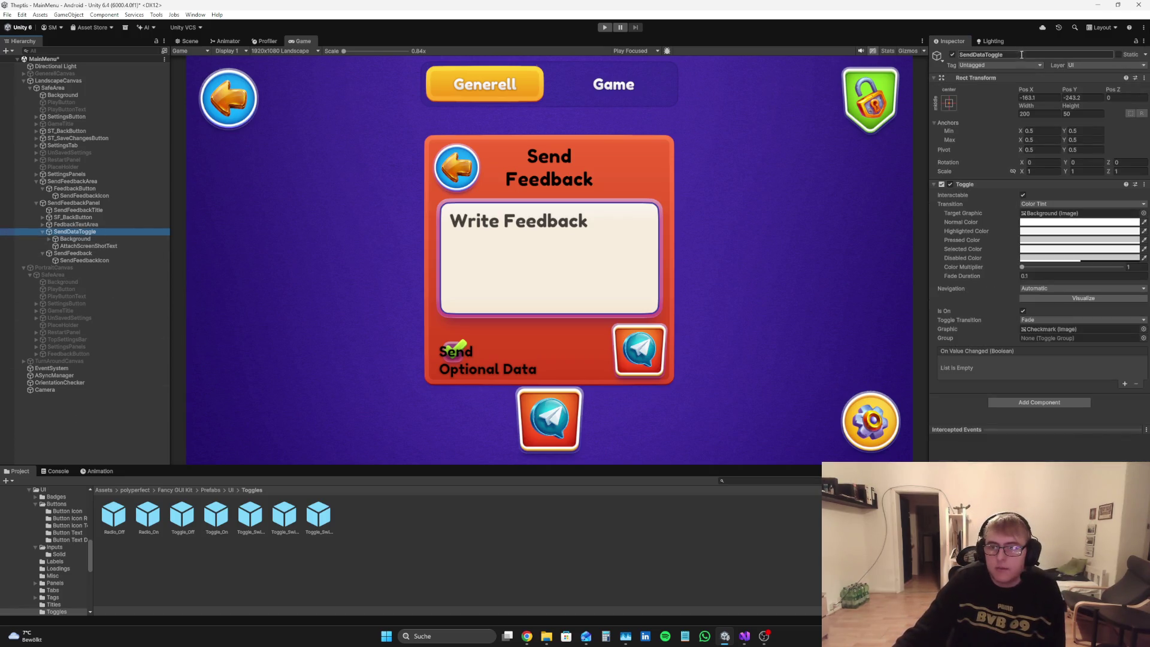
text(SendOptionalDat)
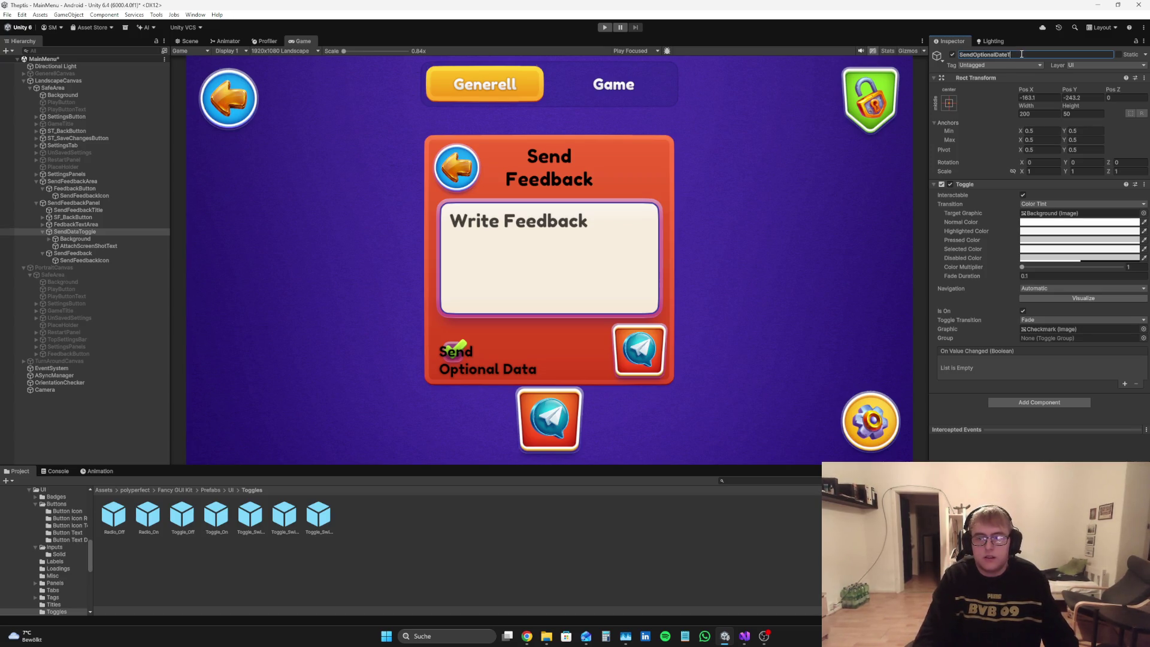
key(BackSpace)
key(BackSpace)
key(BackSpace)
text(aToggle)
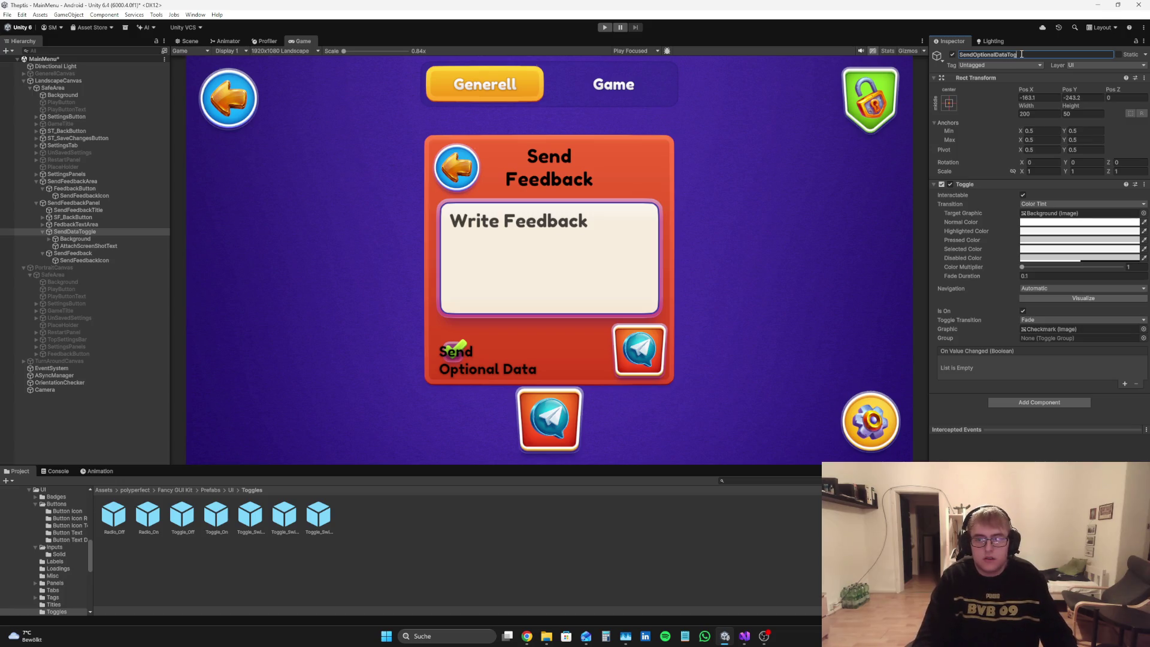
key(Return)
click(77, 238)
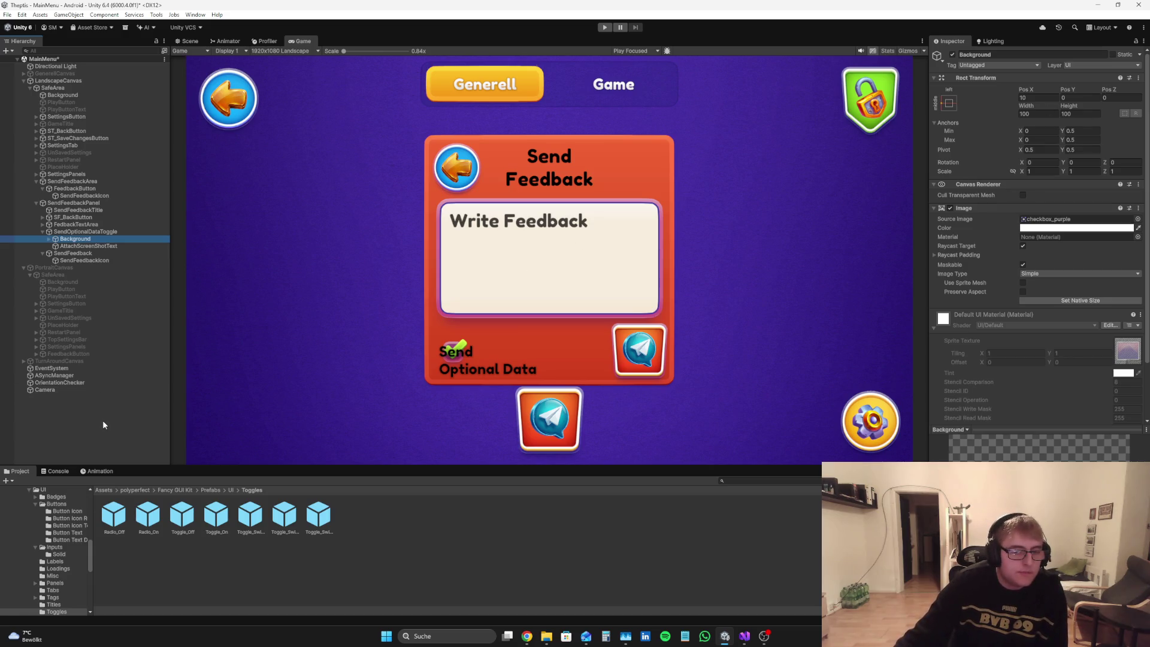
click(102, 419)
click(43, 232)
Step: Duplicate SendOptionalDataToggle and rename the copy 'AttachScreenshotToogle'
click(72, 232)
key(ctrl+d)
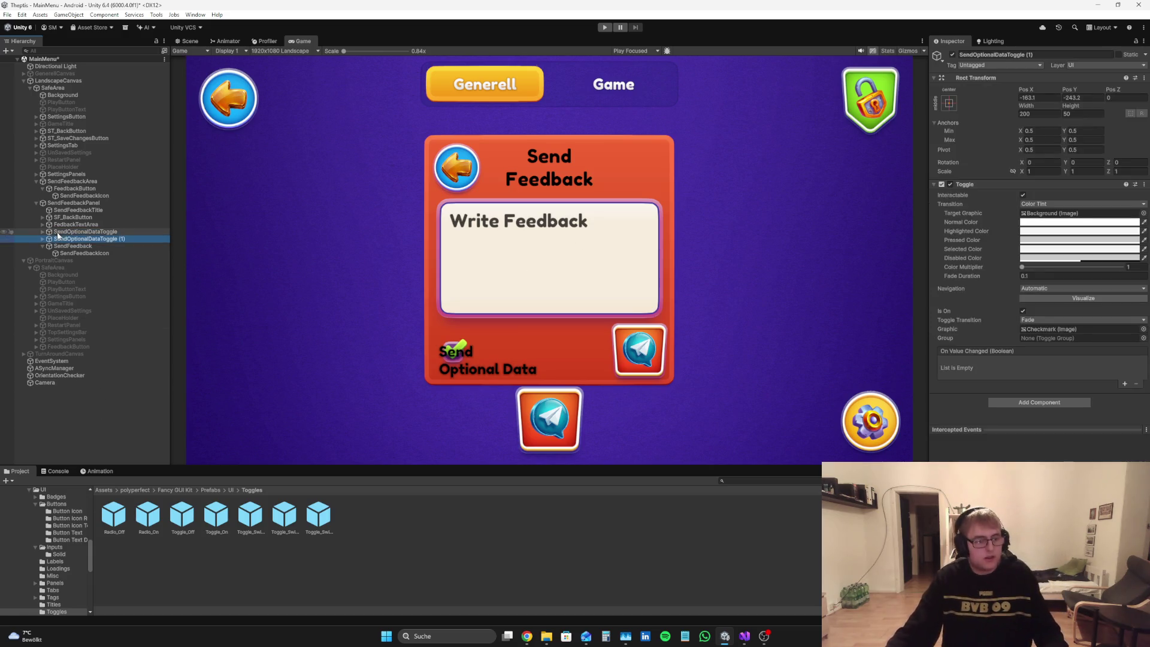
click(43, 246)
click(1085, 56)
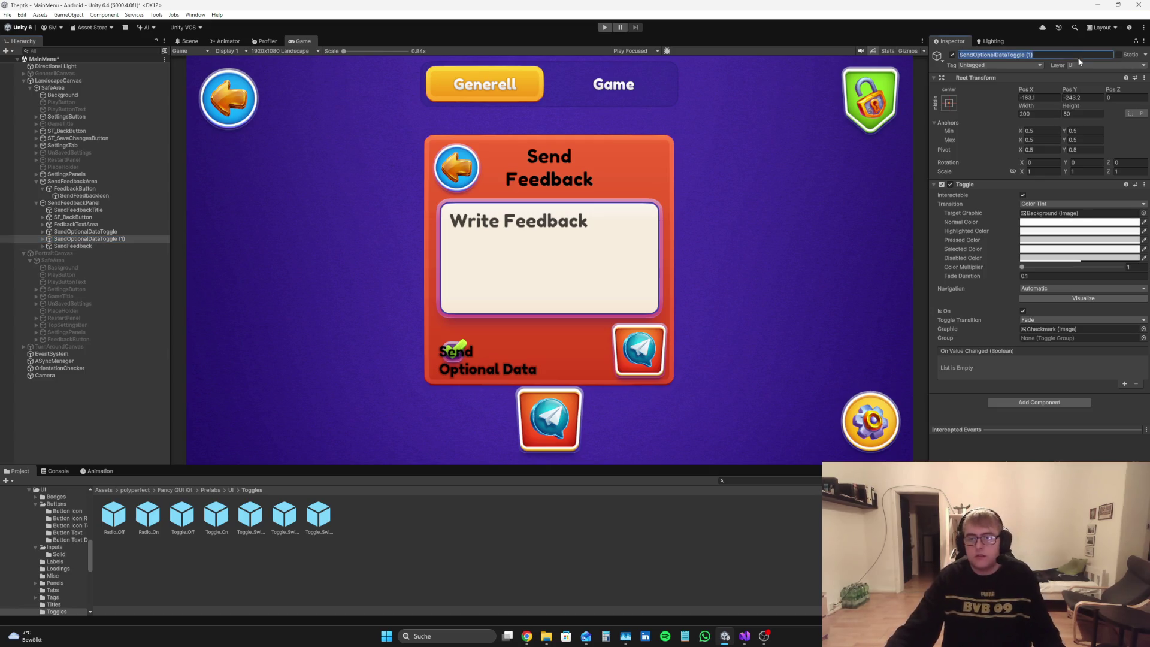
text(AttachSc)
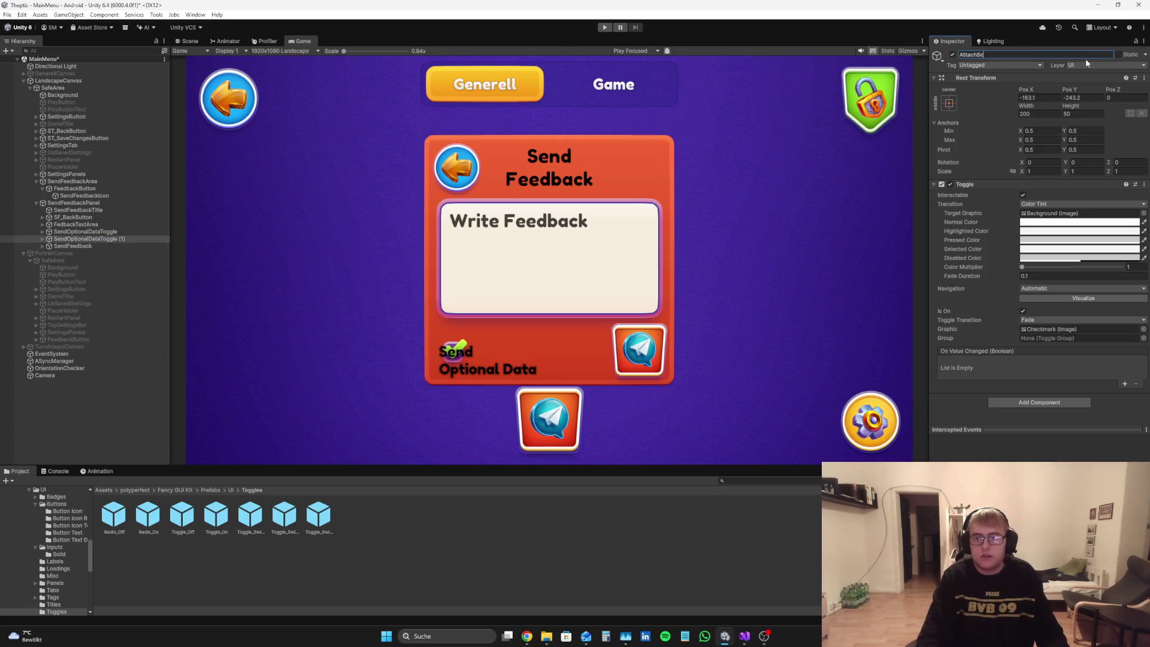
text(reenSh)
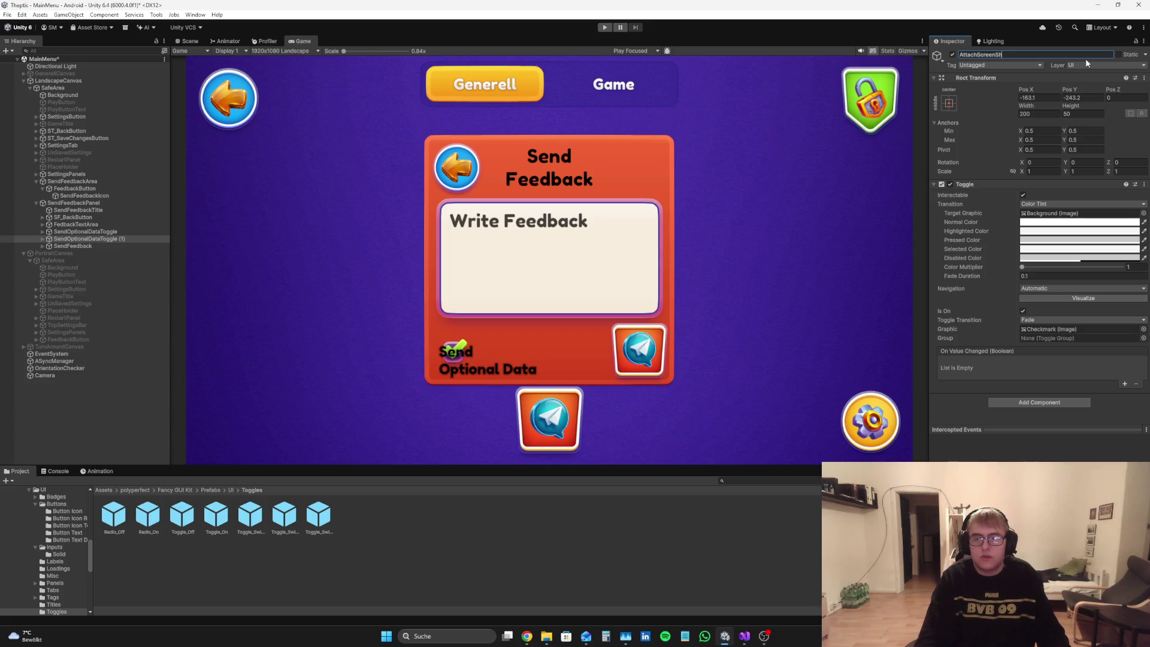
key(BackSpace)
key(BackSpace)
text(sho)
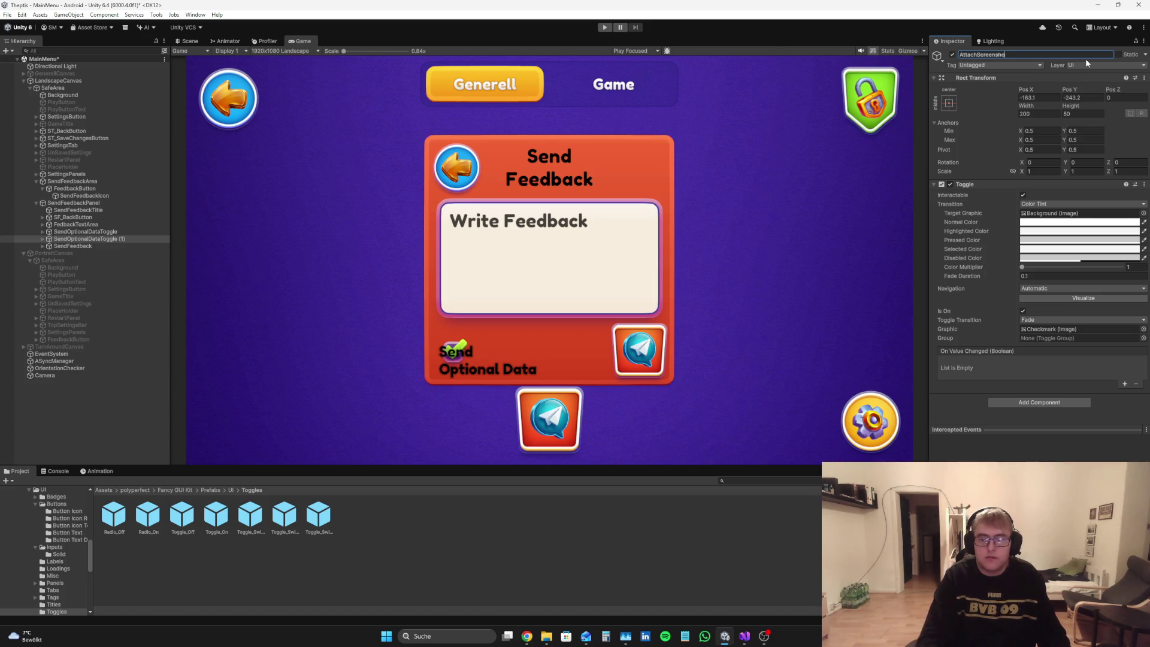
text(ptTo)
text(oogle)
key(Return)
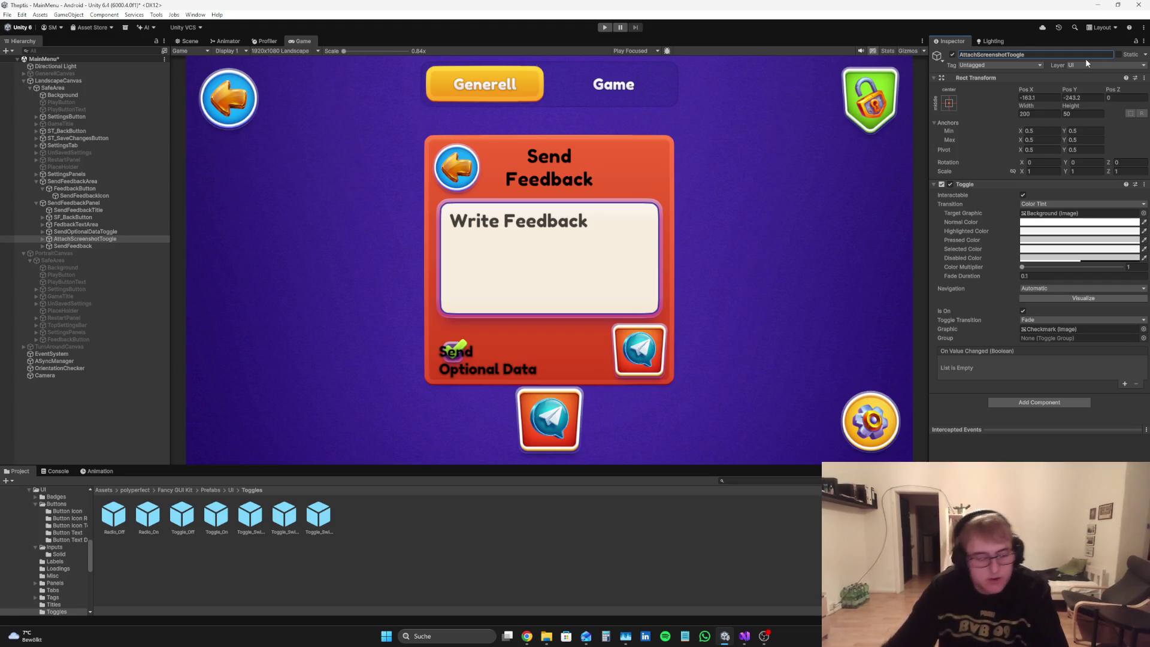
Step: Search the Asset Store in Chrome for 'Mobile Logs'
click(534, 637)
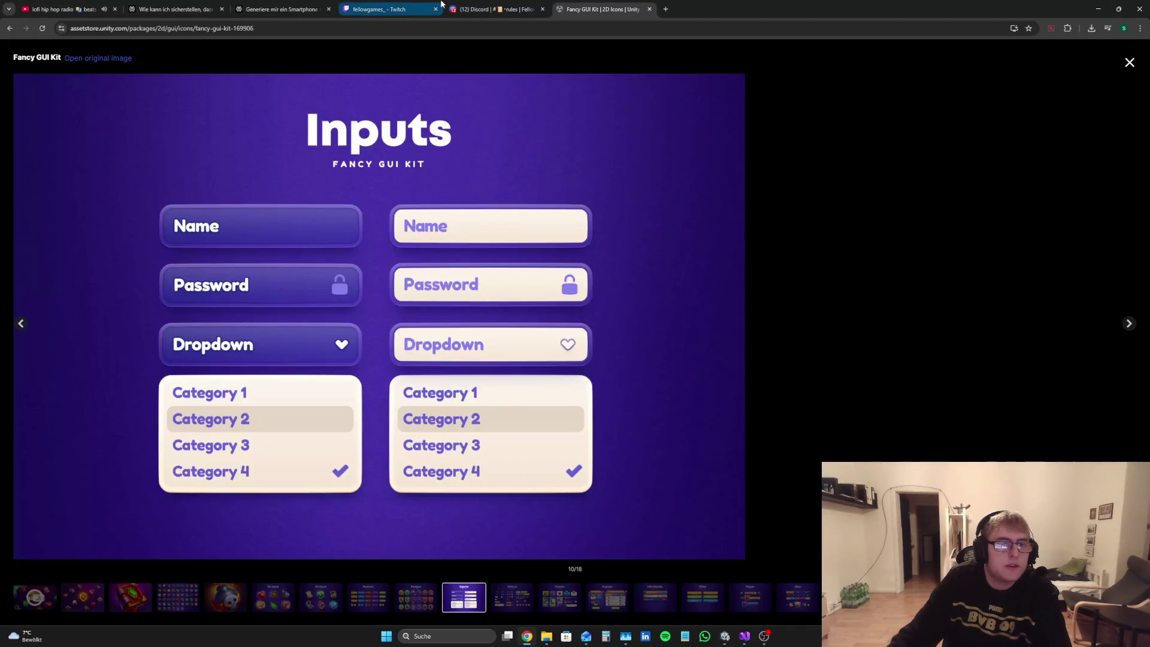
click(1135, 66)
click(503, 75)
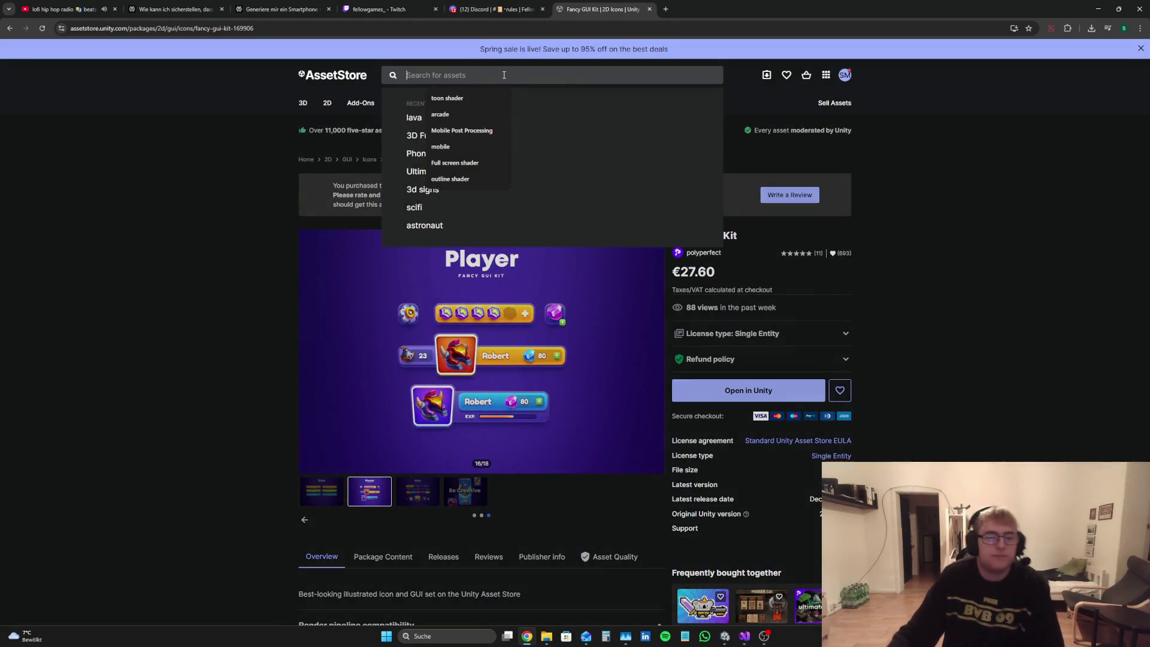
text(And)
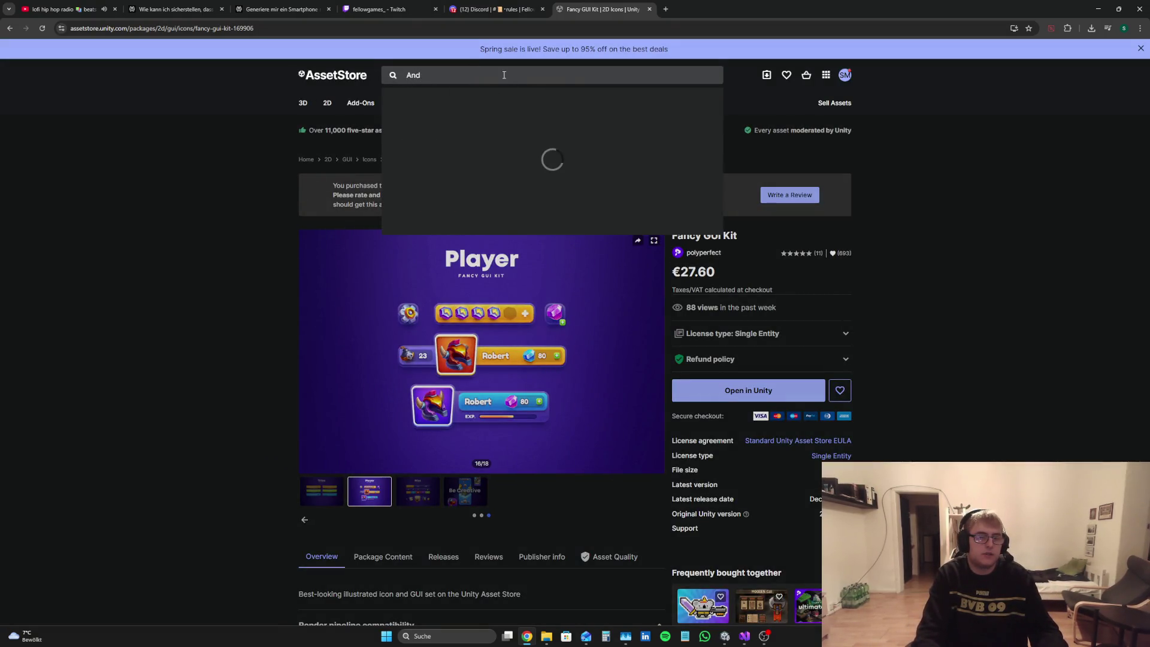
text(roid)
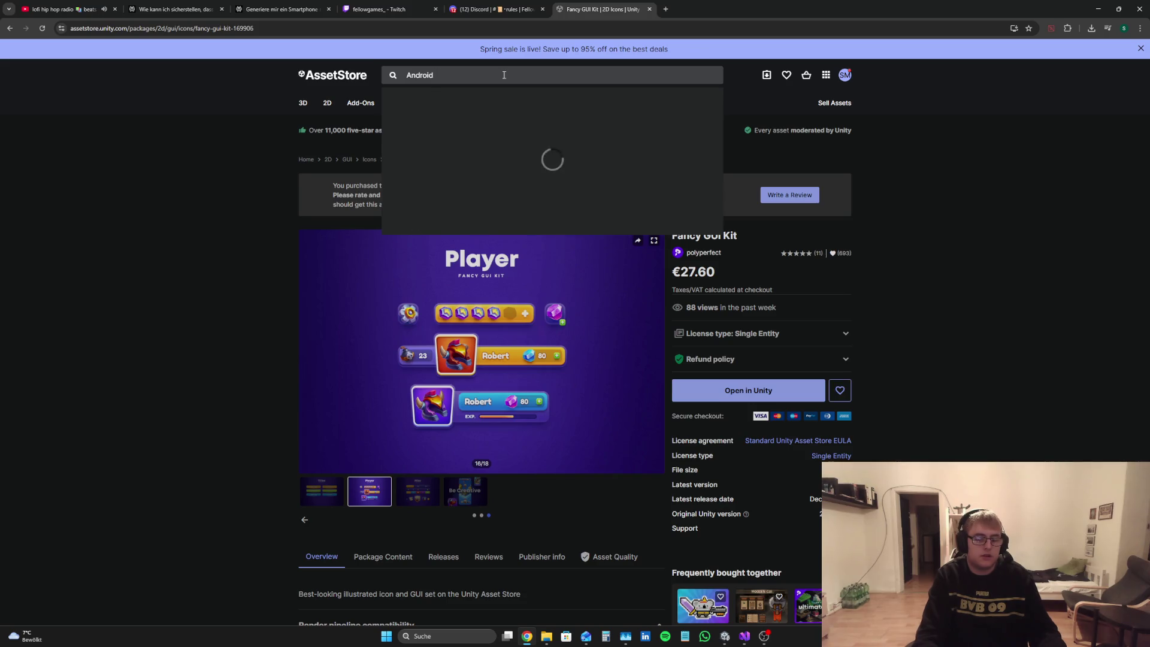
key(ctrl+a)
key(BackSpace)
text(Mobile L)
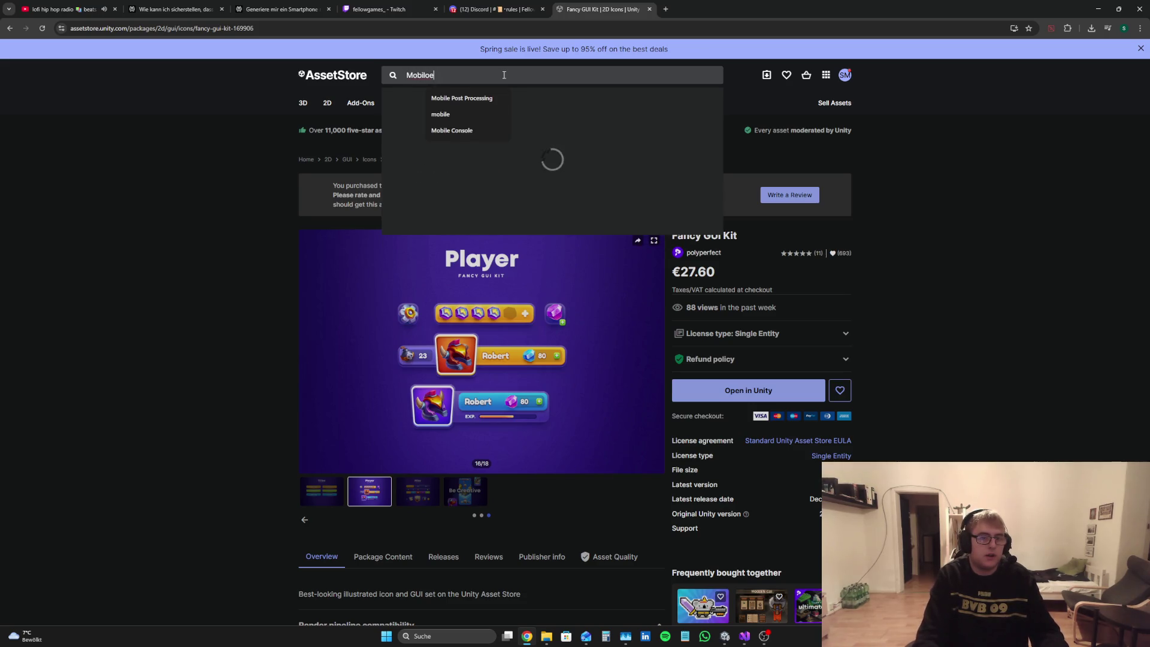
text(ogs)
key(Return)
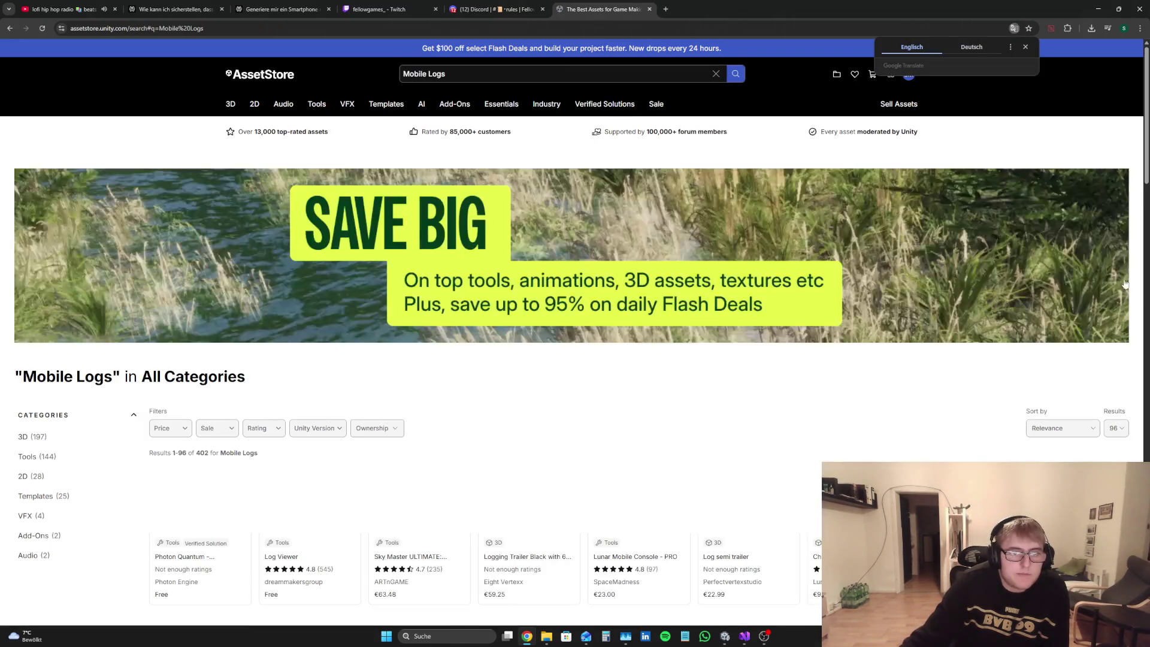
Step: Open the free Log Viewer asset in a new tab and browse its preview images
scroll(406, 370, down, 2)
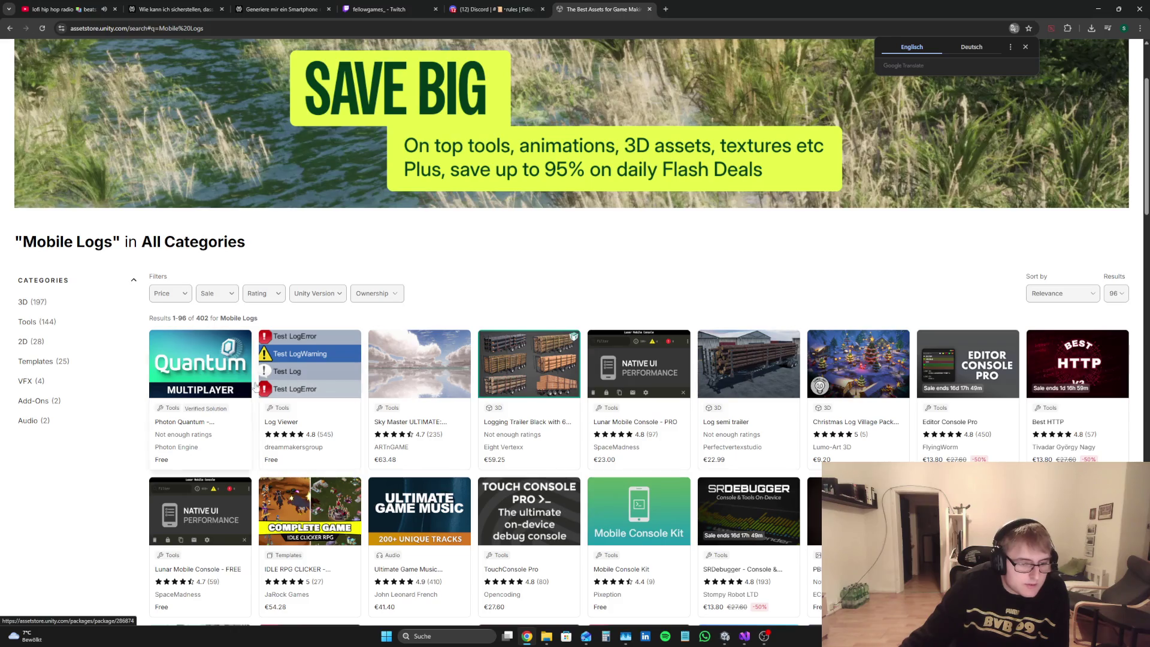
right_click(318, 366)
click(338, 376)
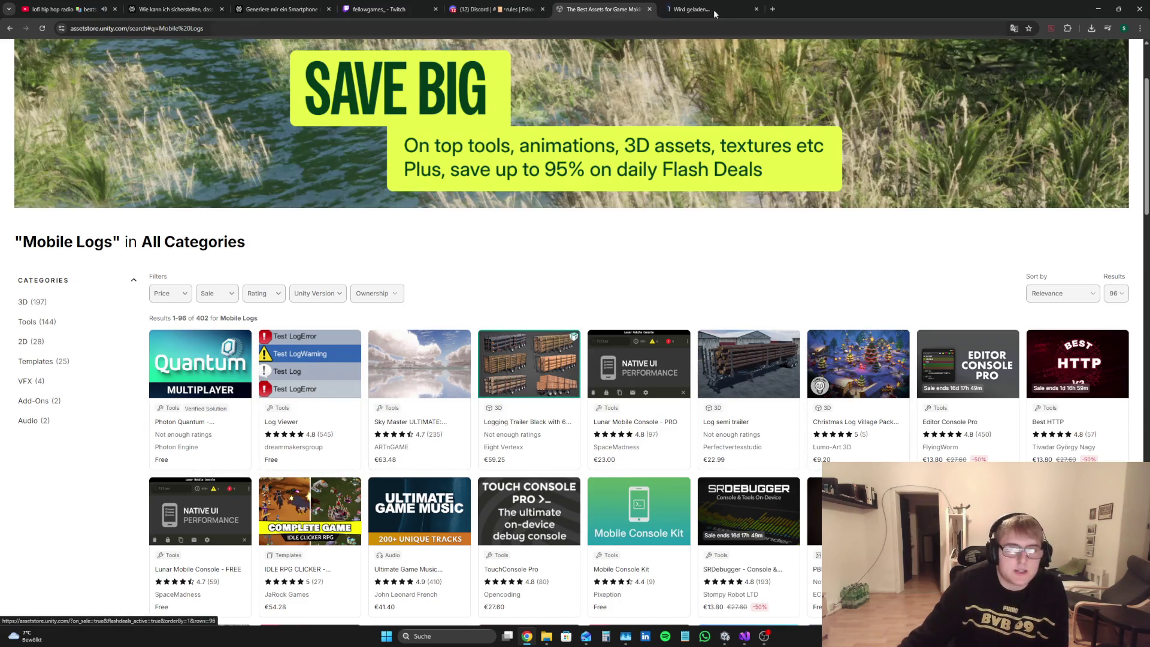
key(ctrl+Tab)
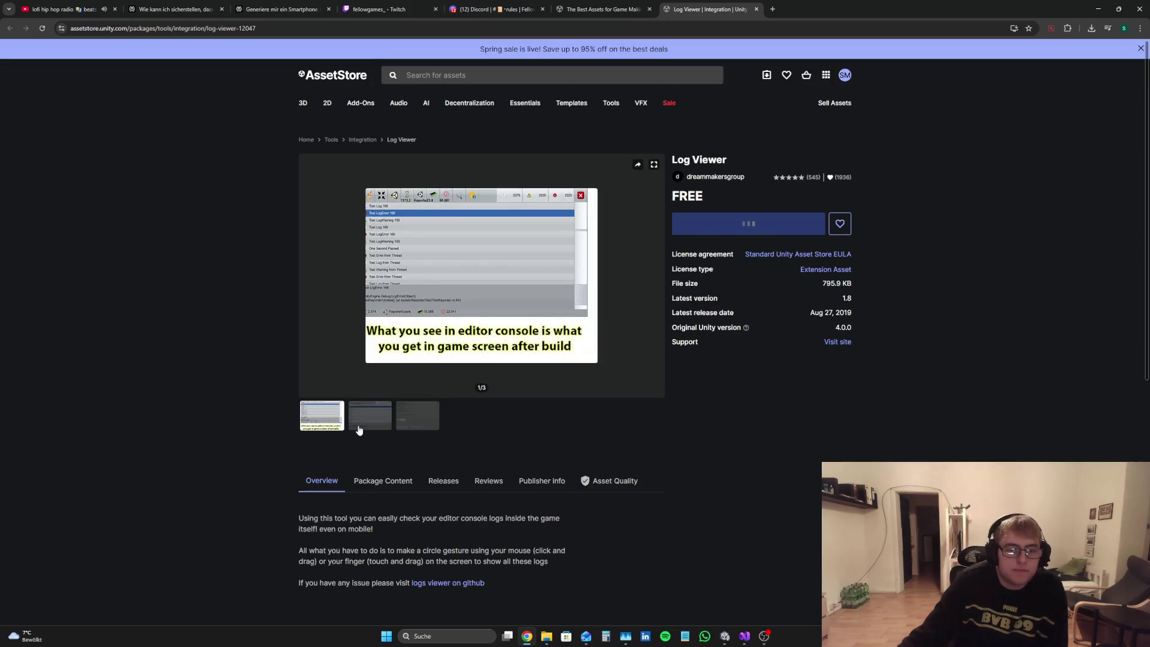
click(381, 444)
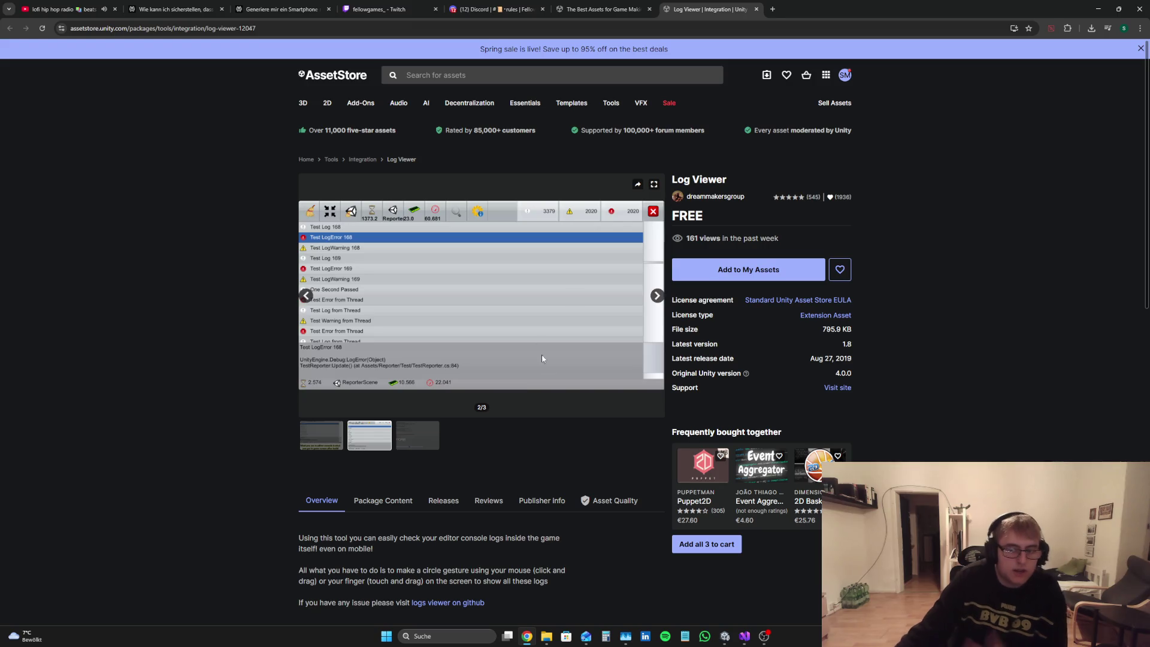
click(329, 437)
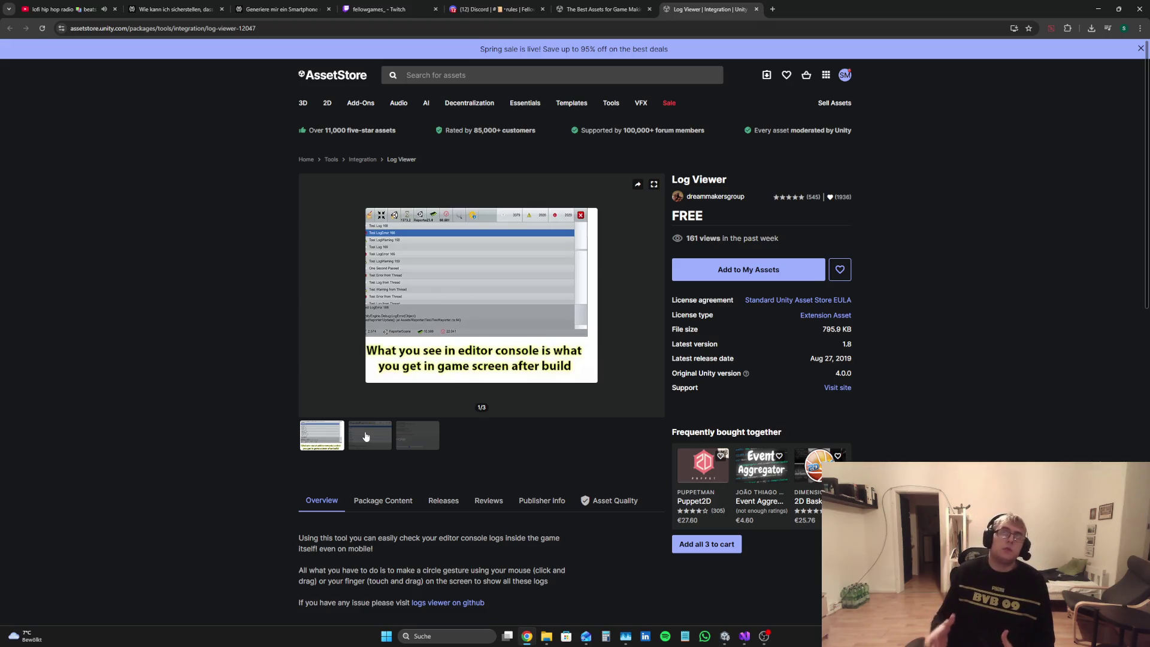
click(726, 635)
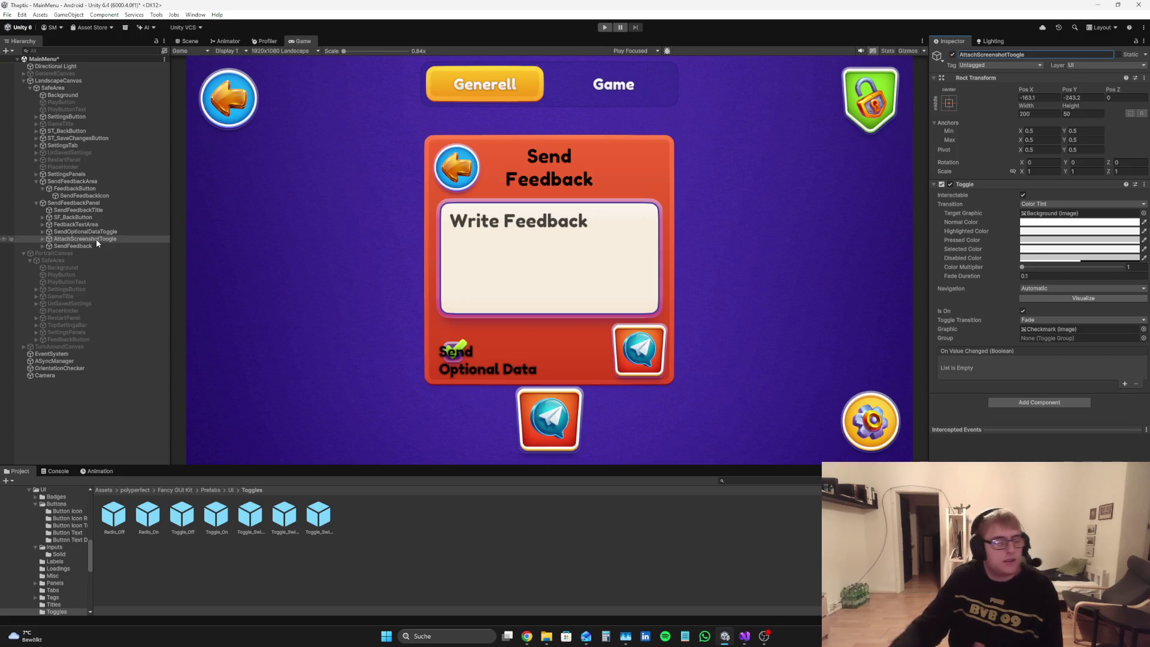
Step: Scrub AttachScreenshotToggle's Pos X to about 112.9 so it sits beside the Send Optional Data toggle
mouse_move(1025, 89)
mouse_down()
mouse_move(1036, 89)
mouse_move(100, 125)
mouse_move(116, 134)
mouse_up()
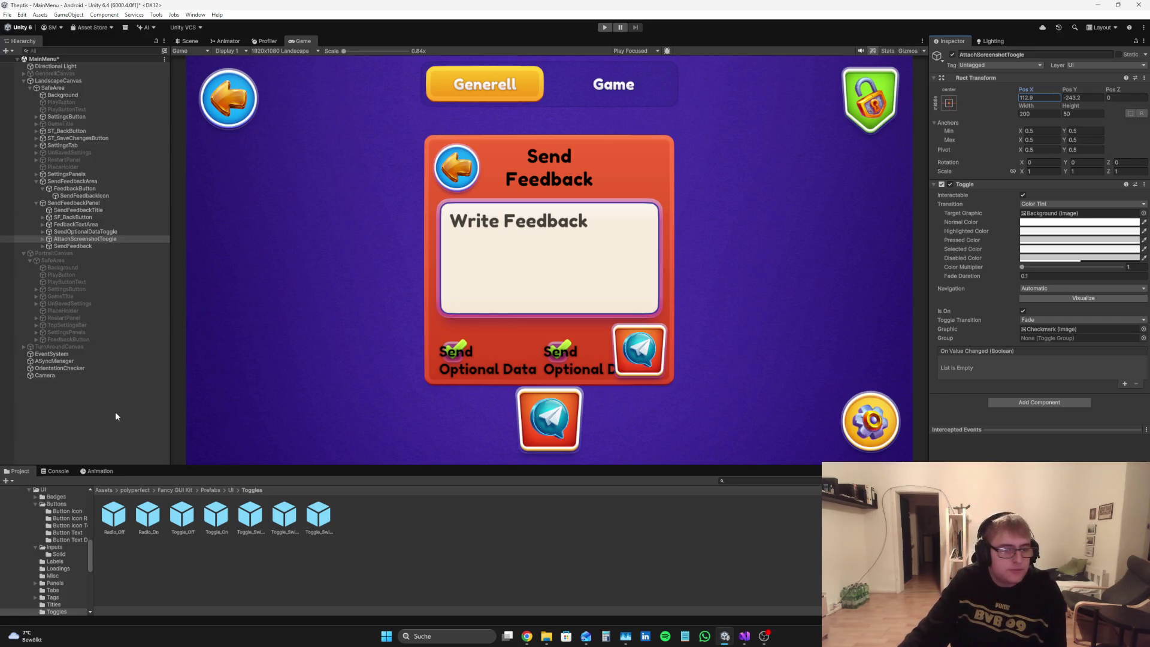
Step: Raise the Send Optional Data toggle slightly, then inspect its Background child and the Send Feedback button
click(90, 231)
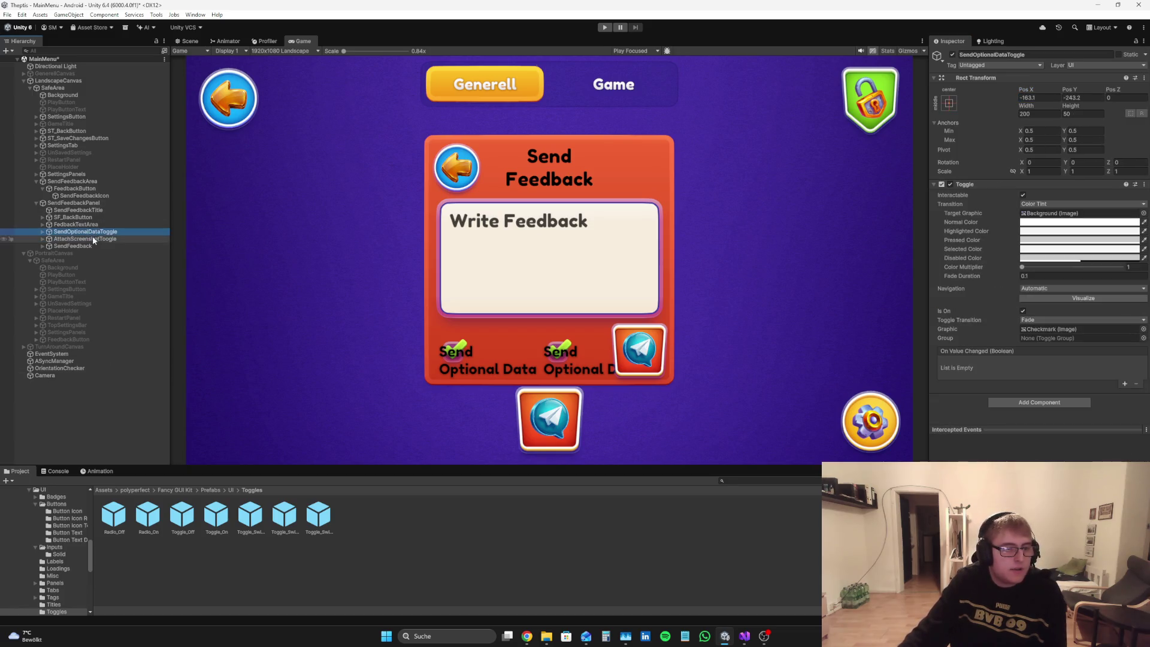
mouse_move(1069, 89)
mouse_down()
mouse_move(1112, 67)
mouse_move(1091, 88)
mouse_up()
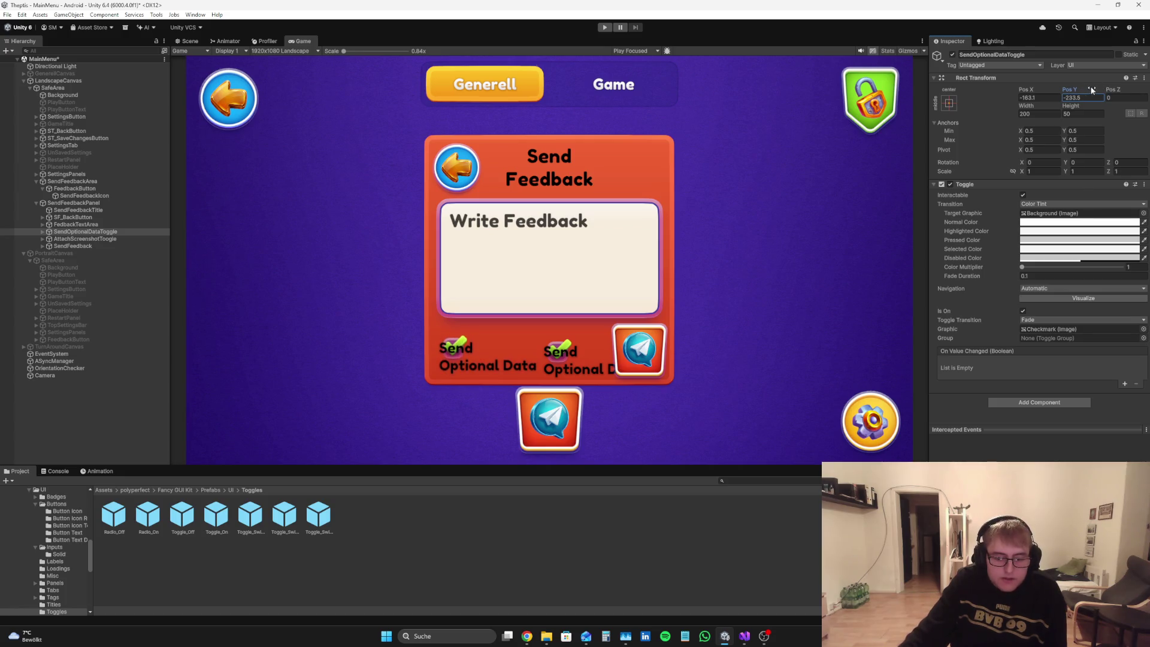
click(43, 232)
click(75, 238)
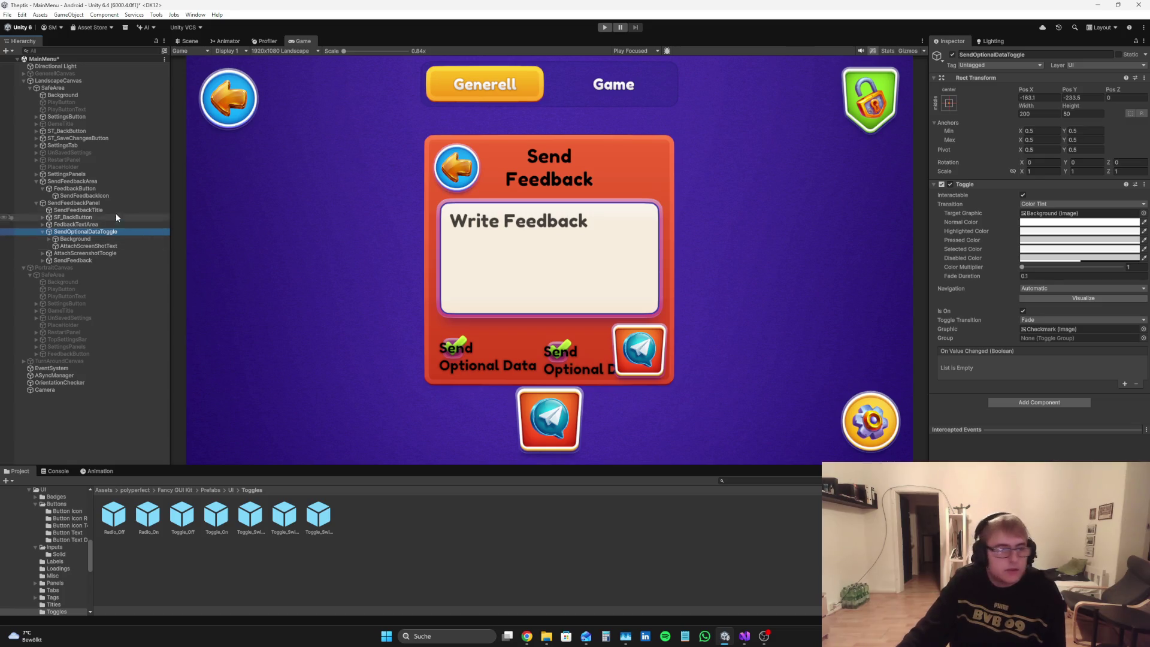
click(73, 260)
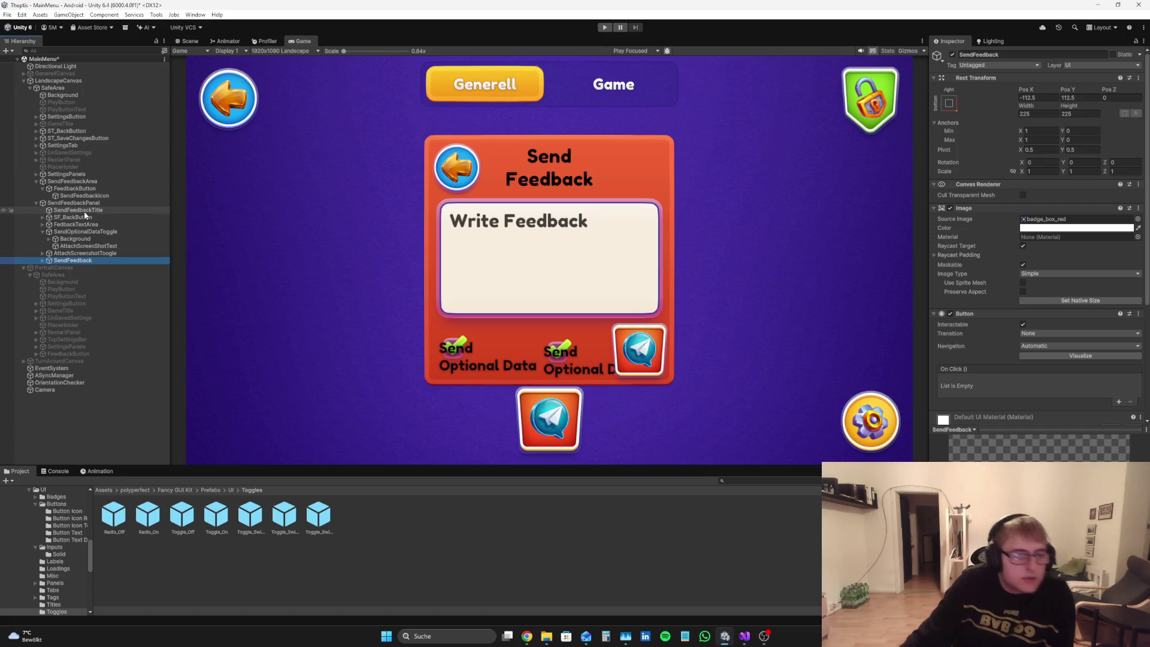
Step: Set the feedback text area's Rect Transform width to 690, then switch to the code editor
click(76, 224)
click(1029, 104)
drag(1028, 105, 1051, 103)
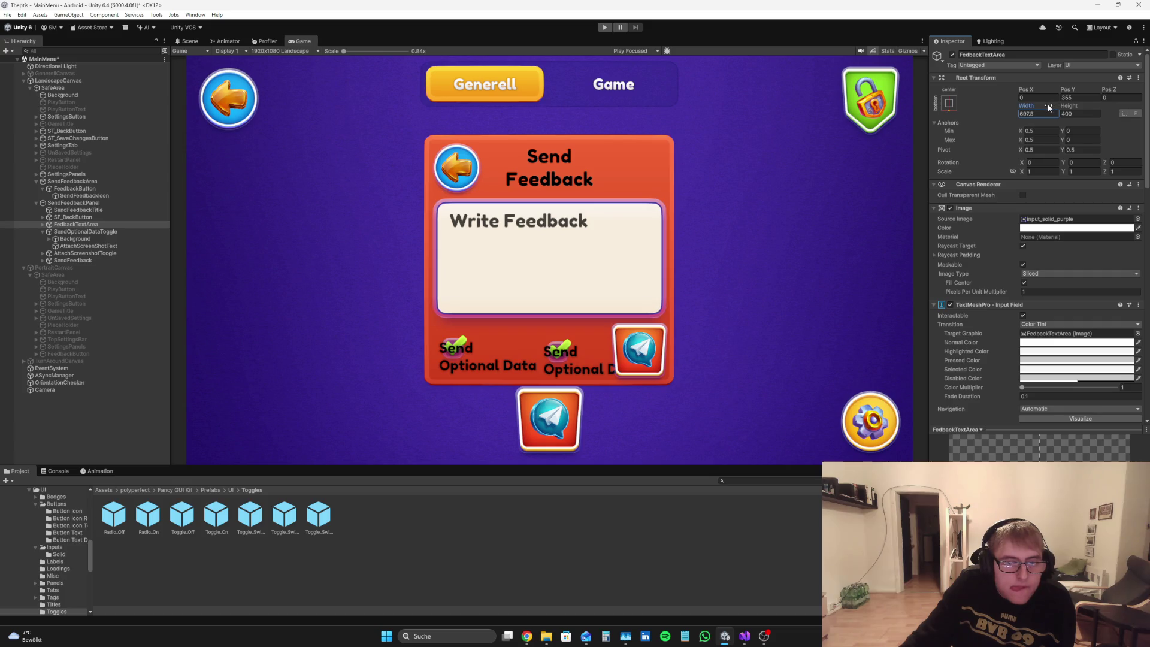
drag(1050, 107, 1045, 111)
click(1042, 117)
key(BackSpace)
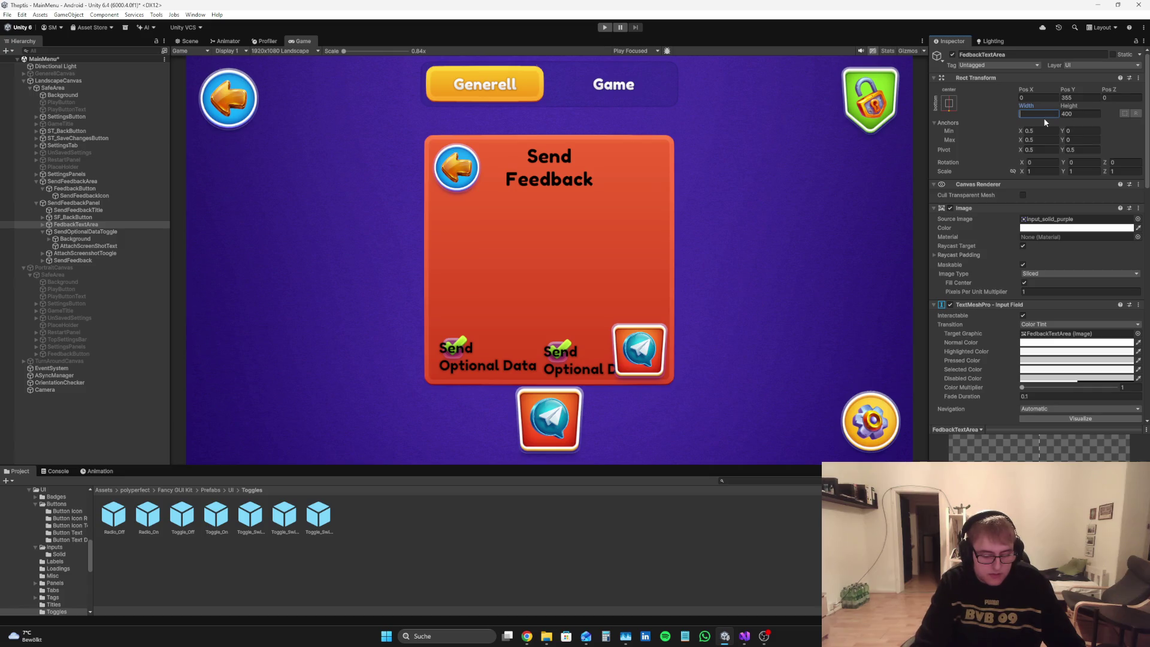
text(690)
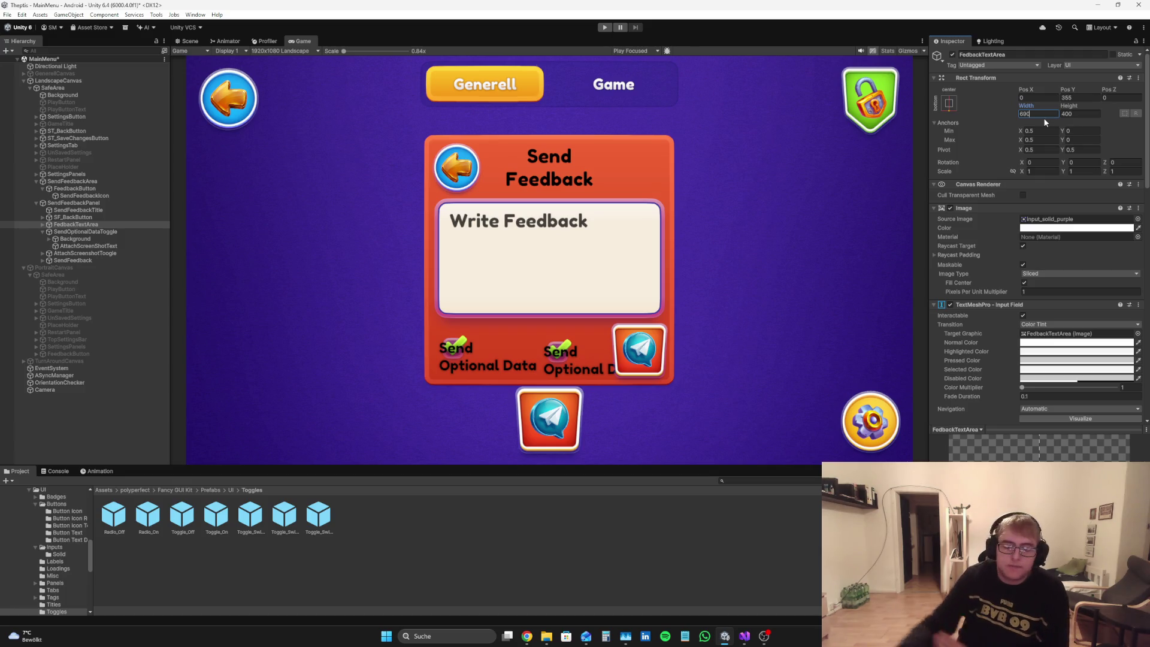
click(744, 636)
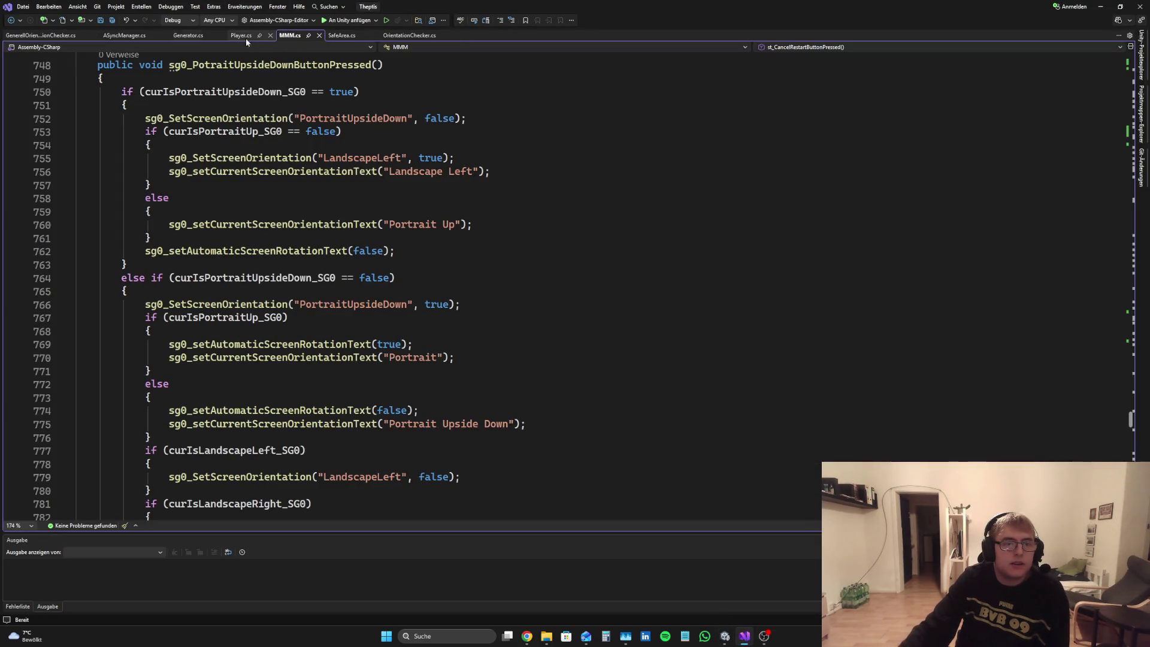
Step: Open Generator.cs and scroll down to the ToTubes status check on line 474
click(185, 36)
scroll(442, 250, down, 9)
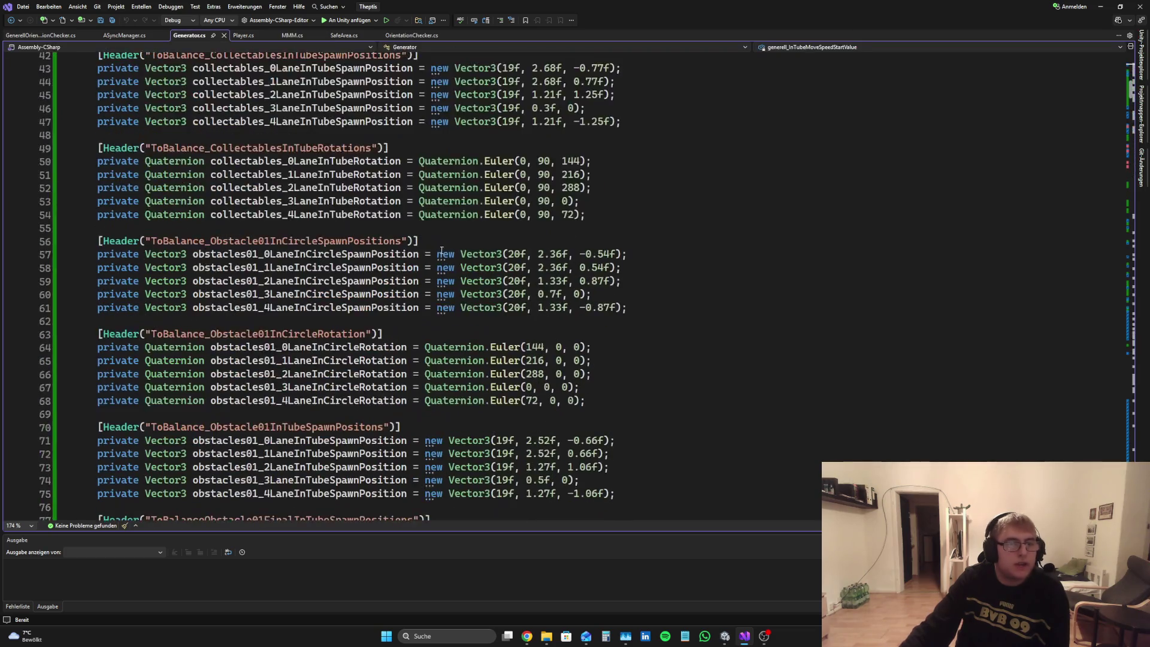
scroll(441, 251, down, 20)
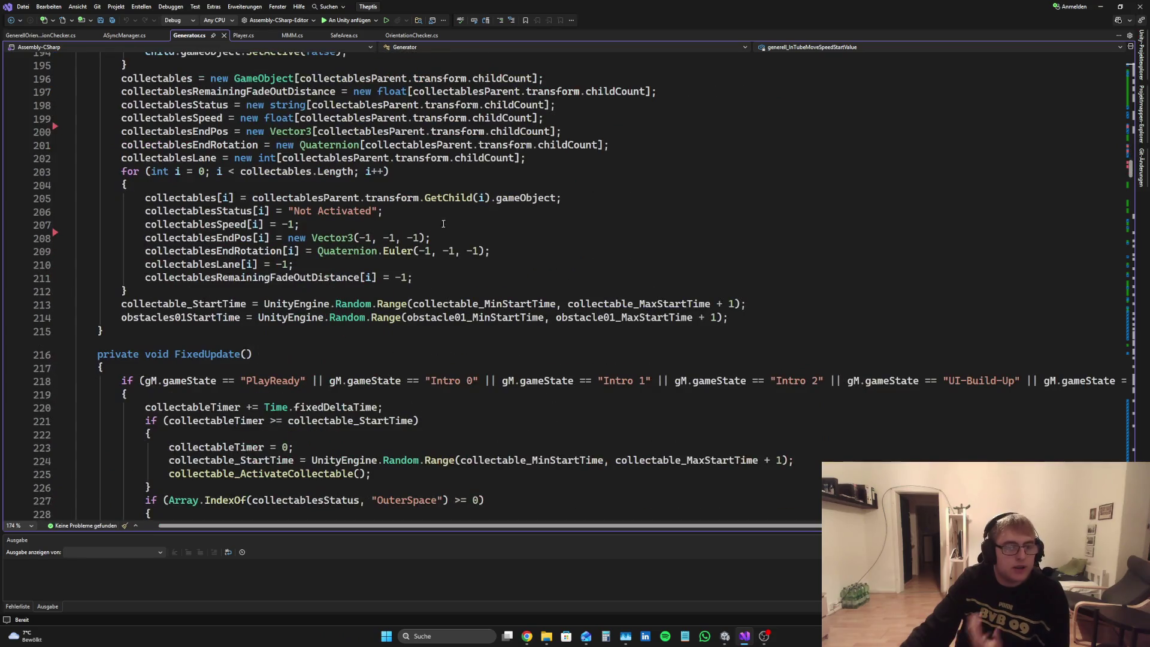
scroll(444, 224, down, 20)
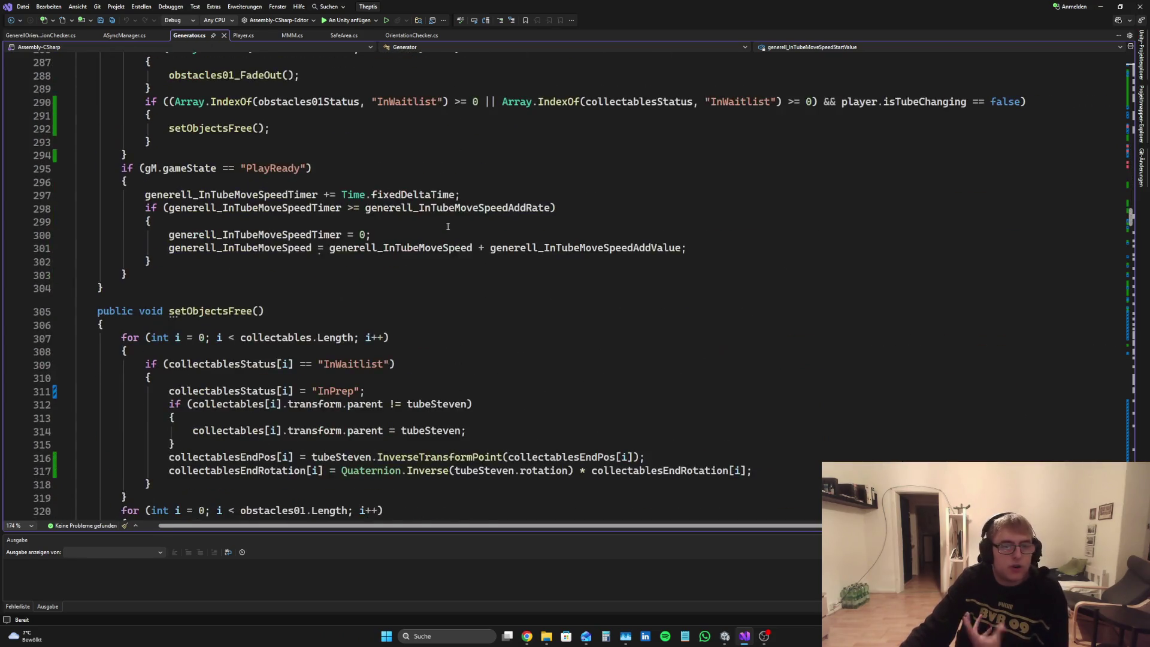
scroll(448, 226, down, 20)
scroll(443, 231, down, 20)
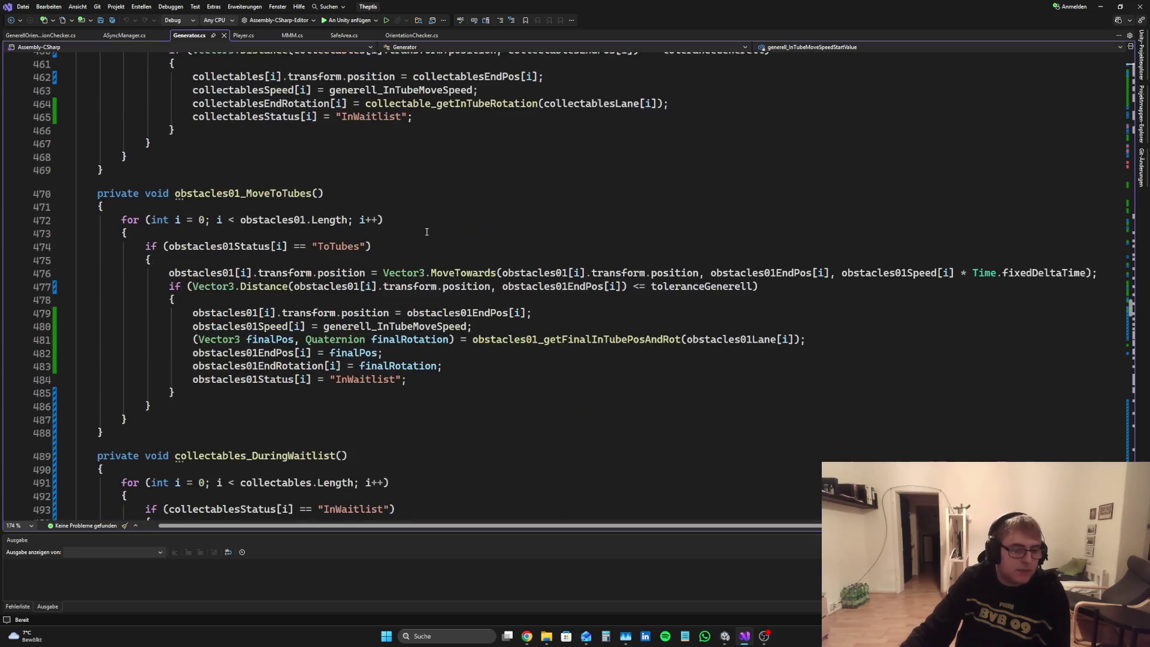
scroll(426, 232, down, 8)
scroll(426, 236, up, 7)
drag(169, 206, 360, 208)
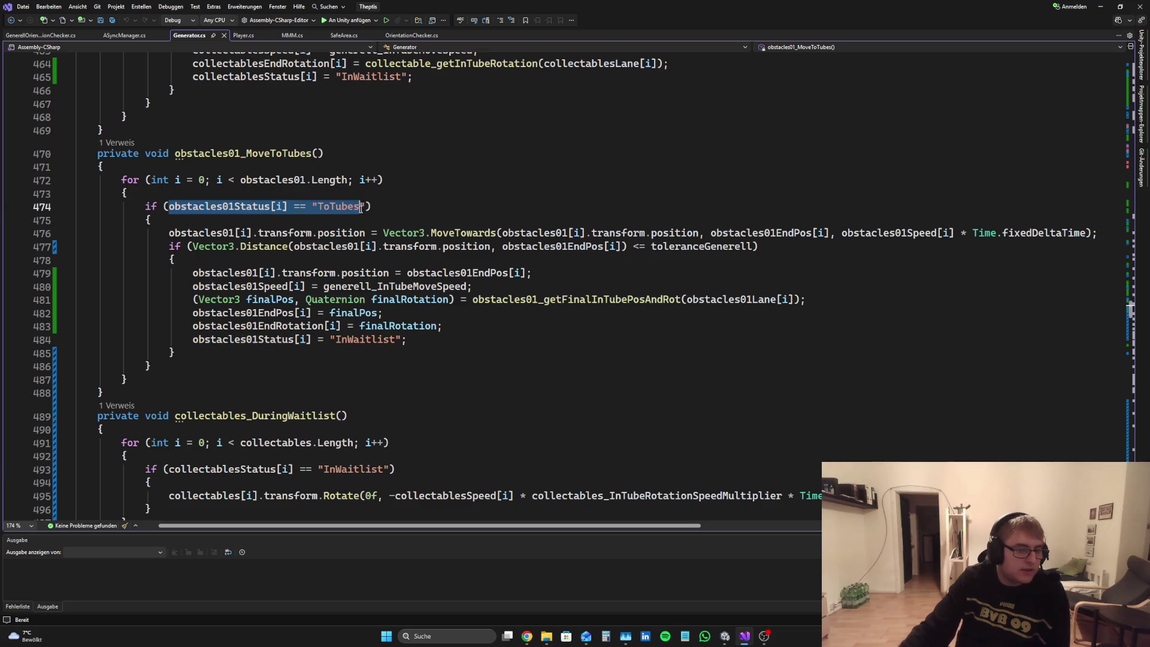
Step: Inspect the Debug.LogError "Wrong Key" line, then return to the Unity editor
scroll(558, 254, down, 20)
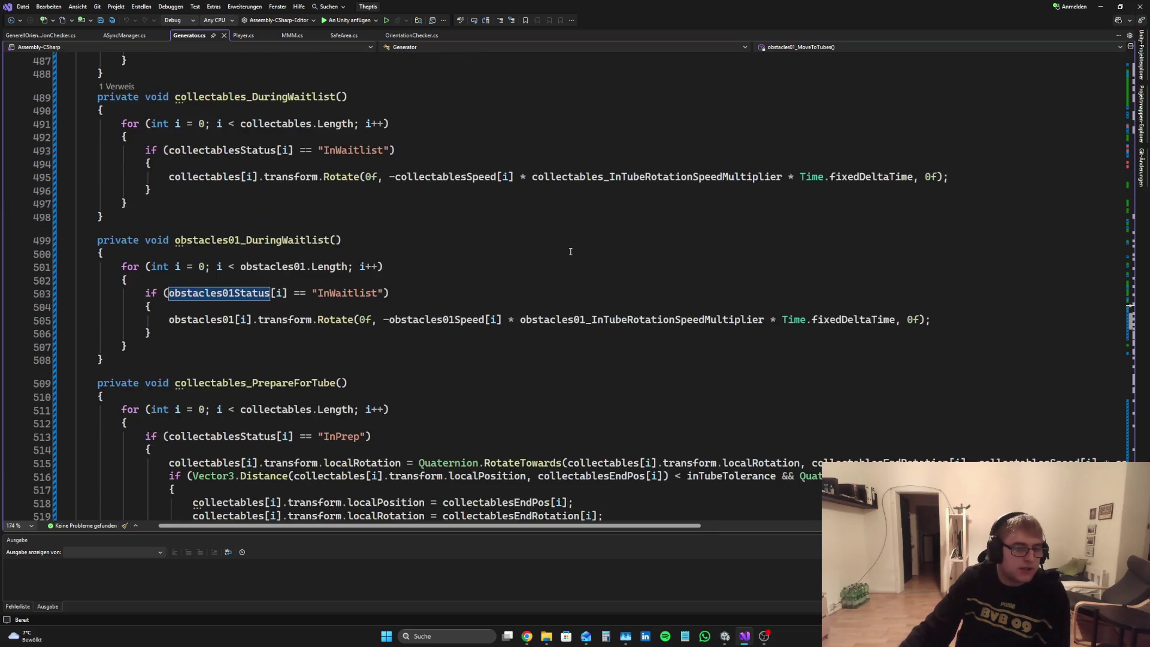
scroll(558, 254, down, 17)
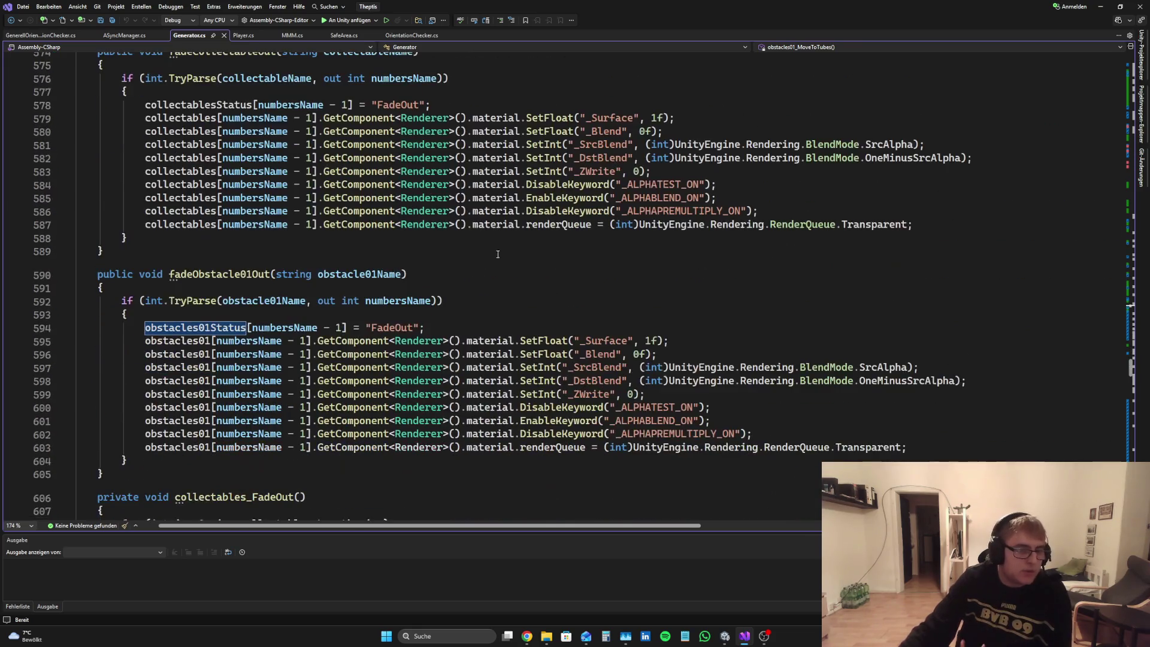
scroll(487, 296, down, 12)
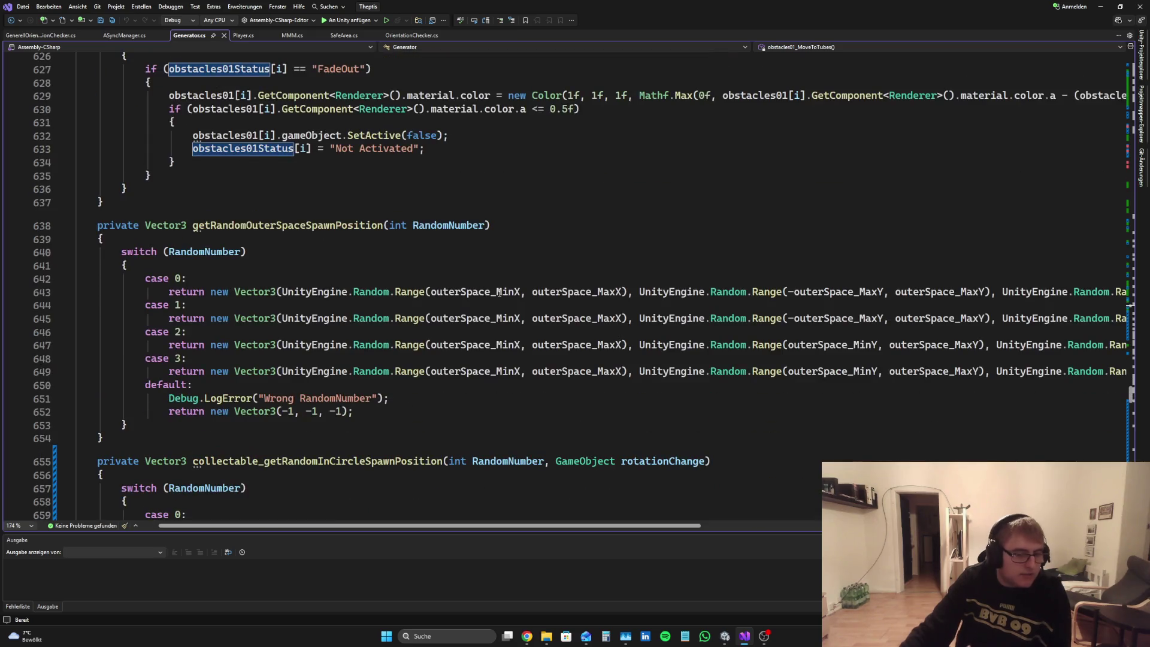
scroll(488, 297, down, 20)
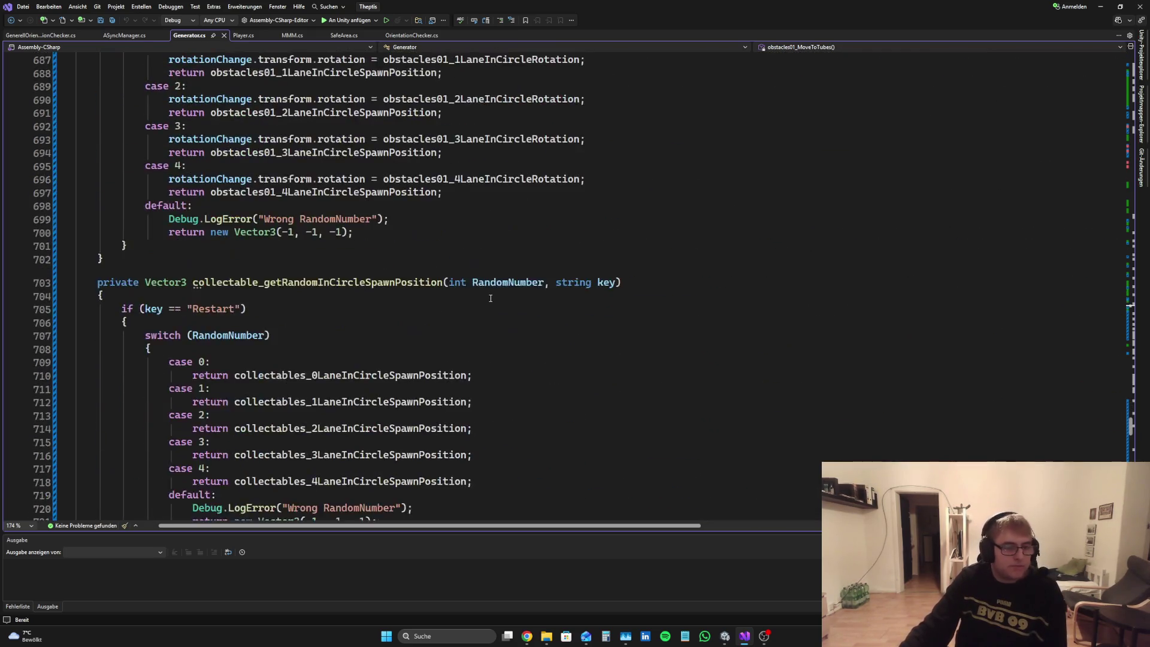
scroll(489, 297, up, 2)
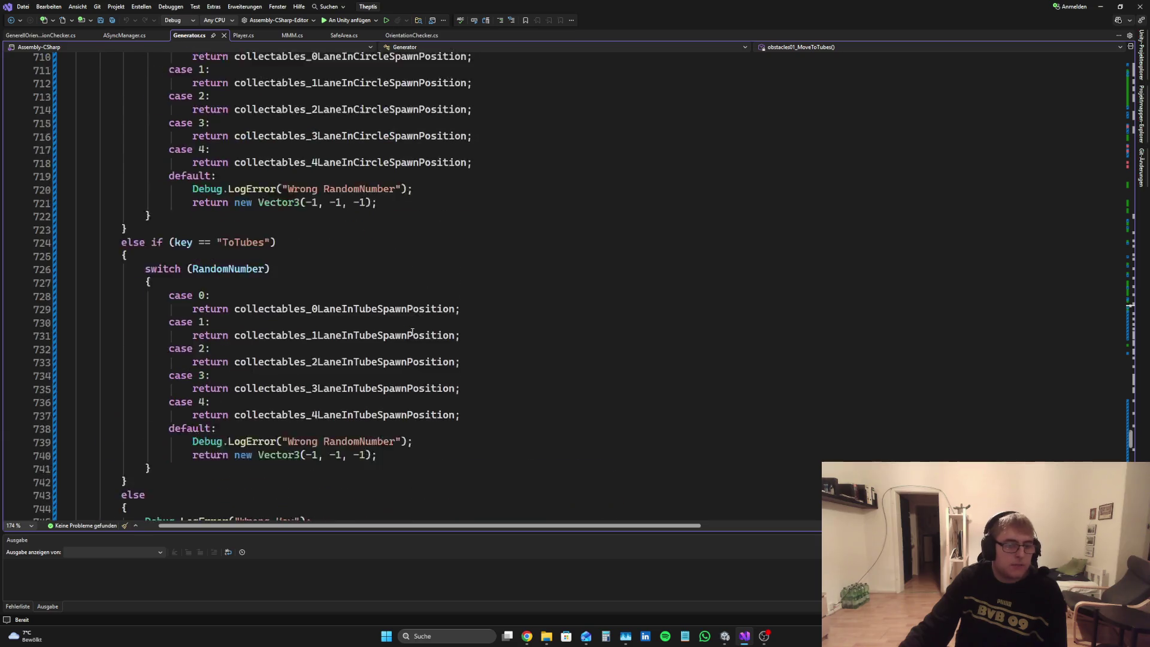
scroll(238, 375, down, 4)
drag(143, 365, 313, 362)
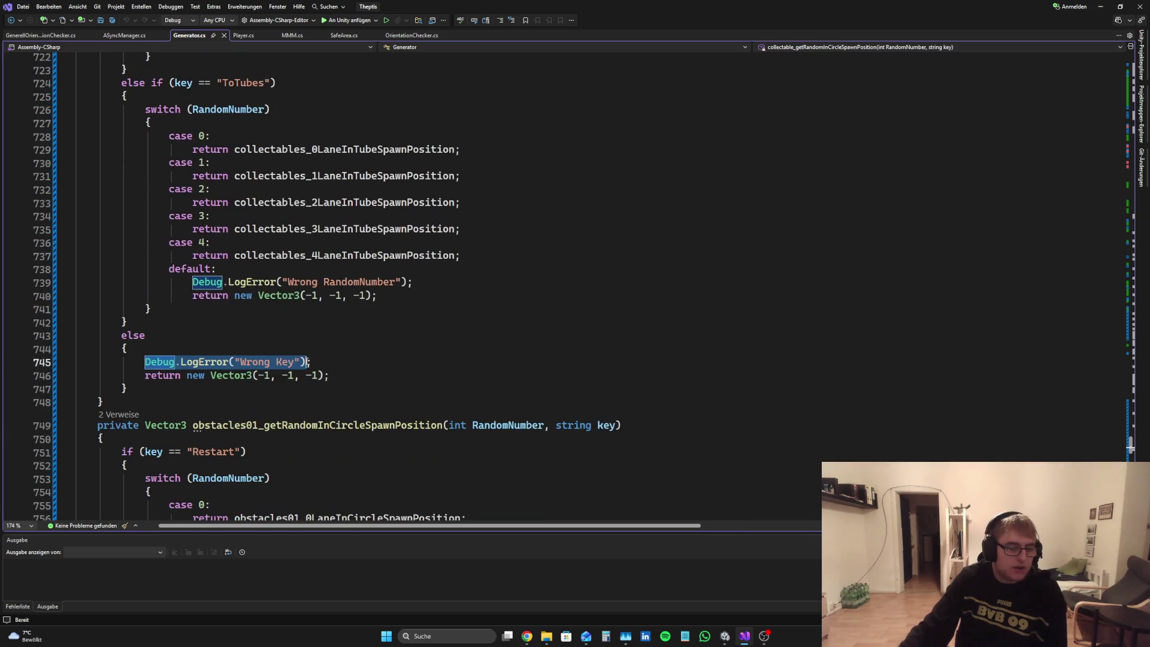
key(End)
drag(144, 361, 307, 362)
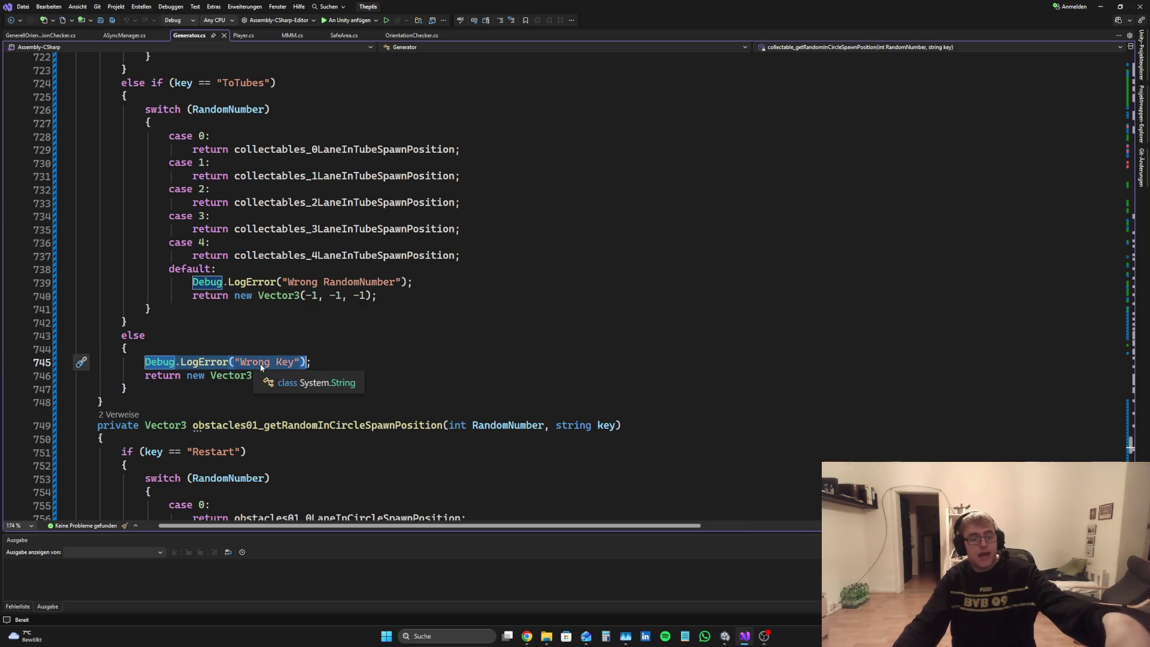
click(350, 353)
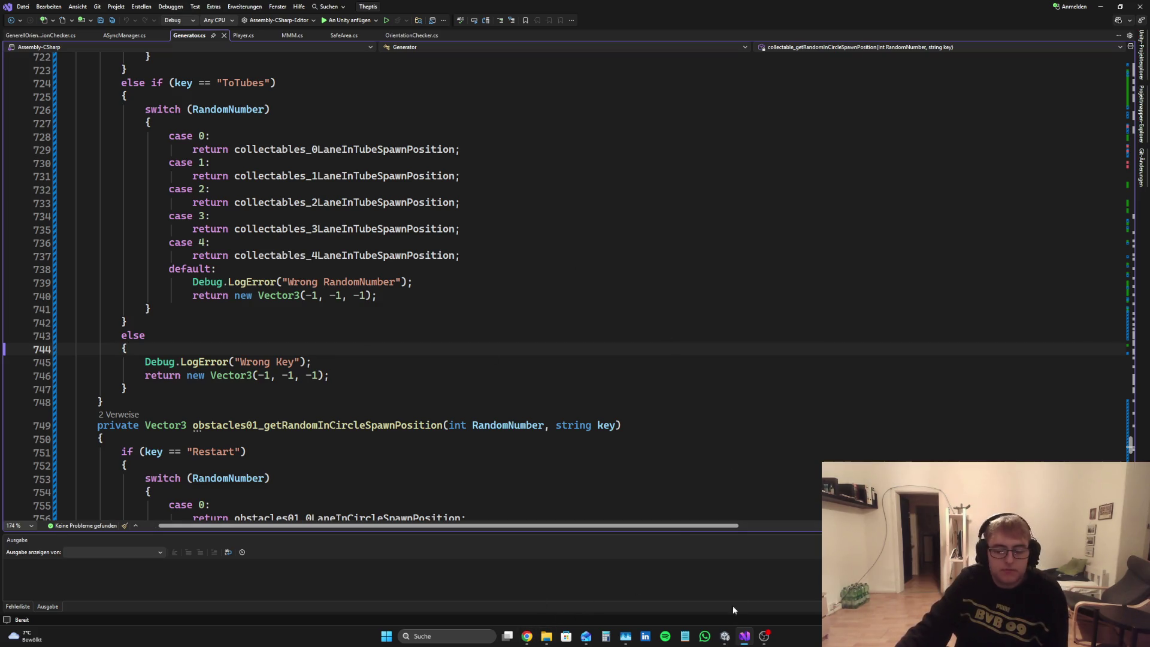
click(725, 639)
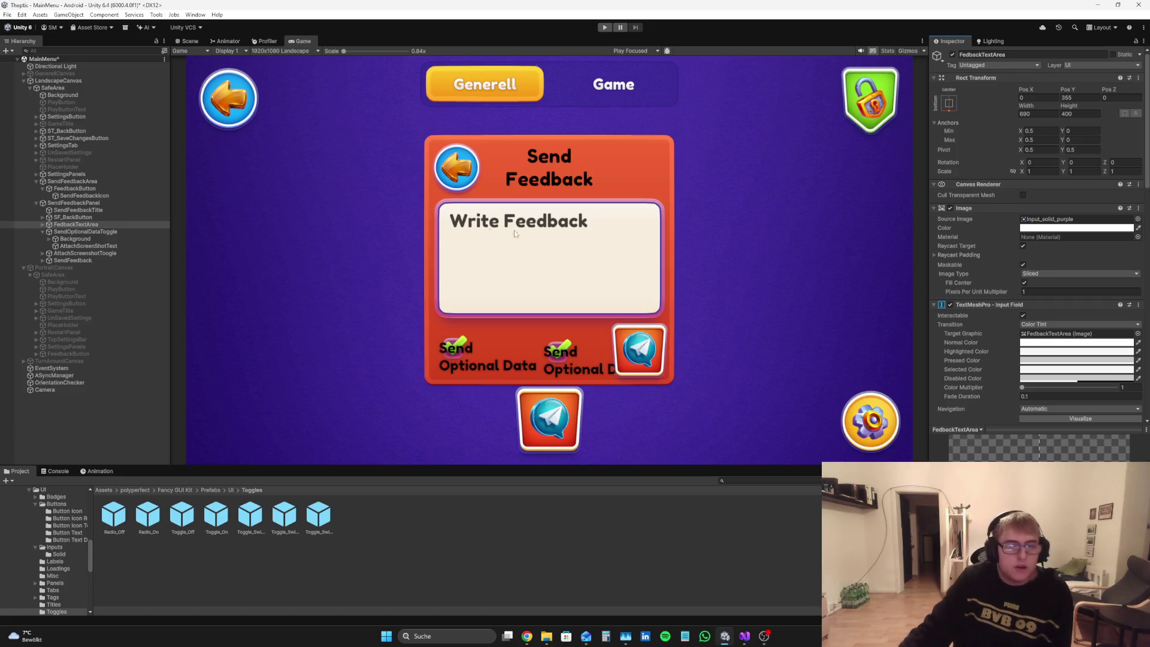
Step: Expand FedbackTextArea > Text Area and select its Placeholder object
click(42, 224)
click(60, 232)
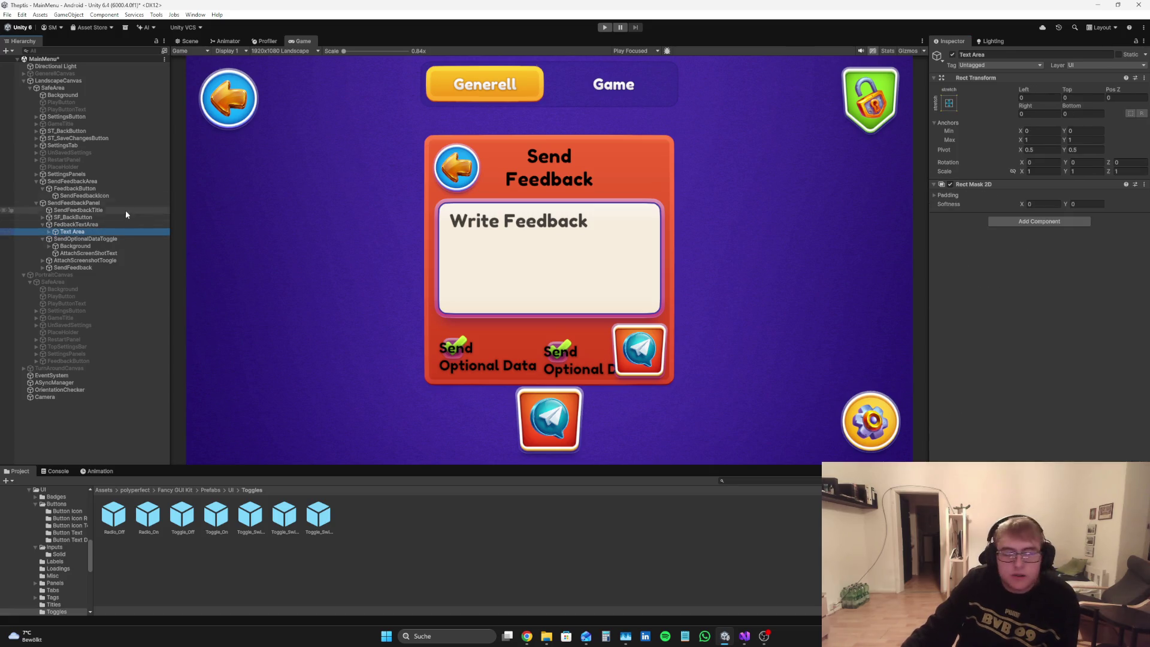
click(49, 231)
click(71, 245)
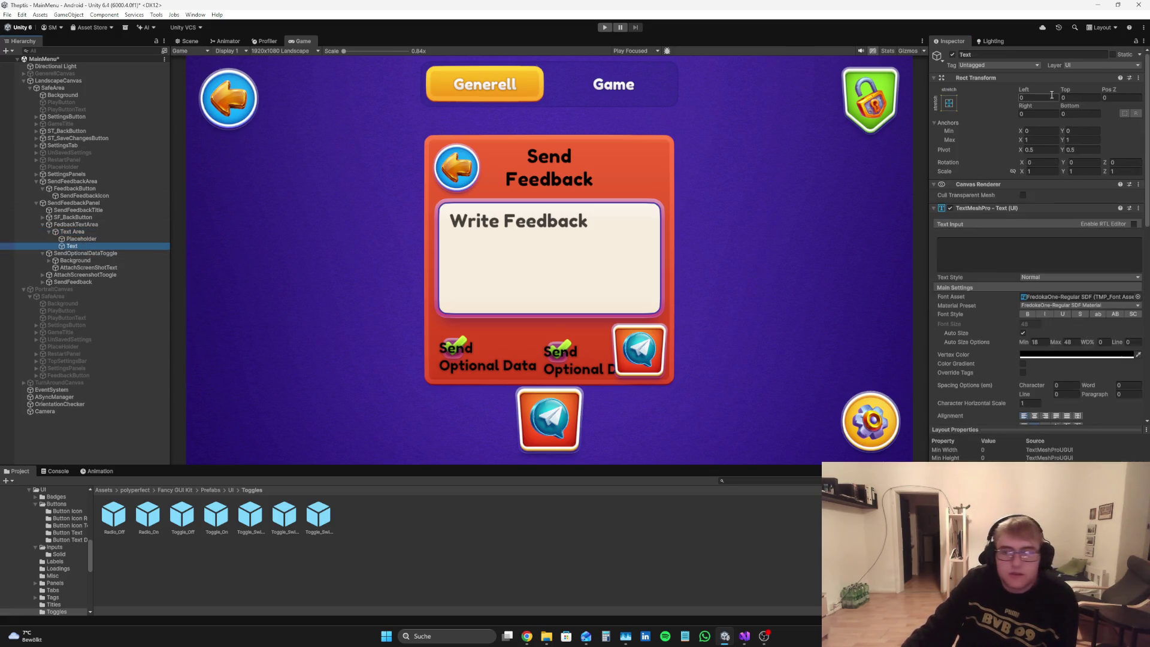
click(18, 239)
Step: Set the Placeholder's Pos X to -50 and Pos Y to 105
mouse_move(1025, 90)
mouse_down()
mouse_move(1007, 91)
mouse_move(1020, 94)
mouse_up()
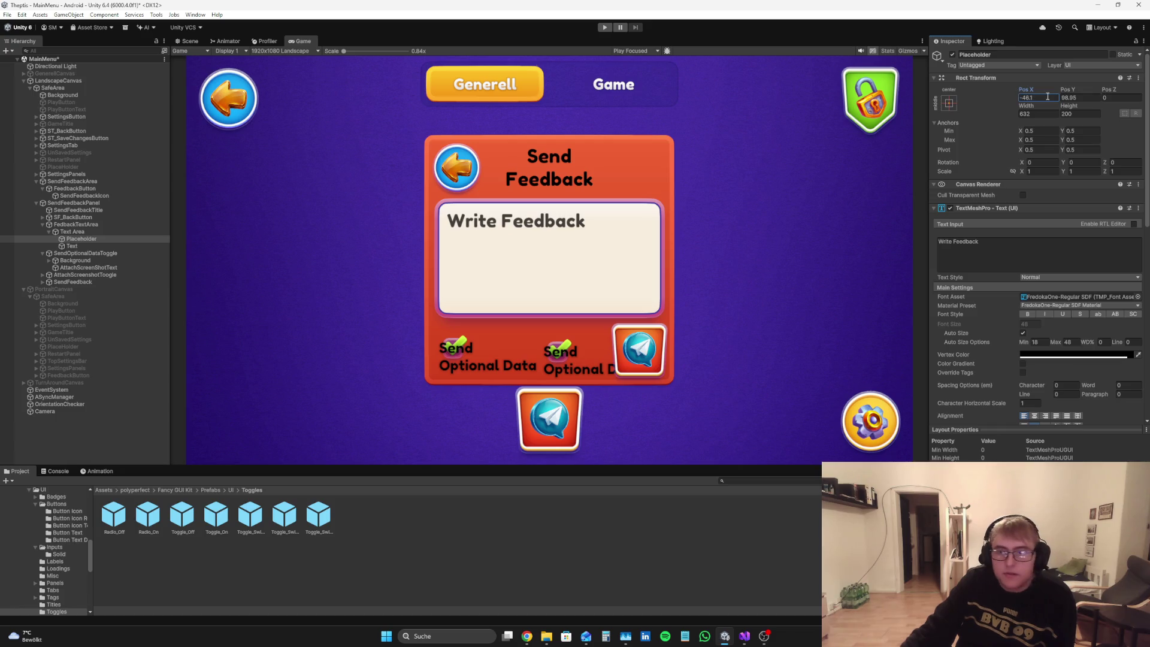
text(-50)
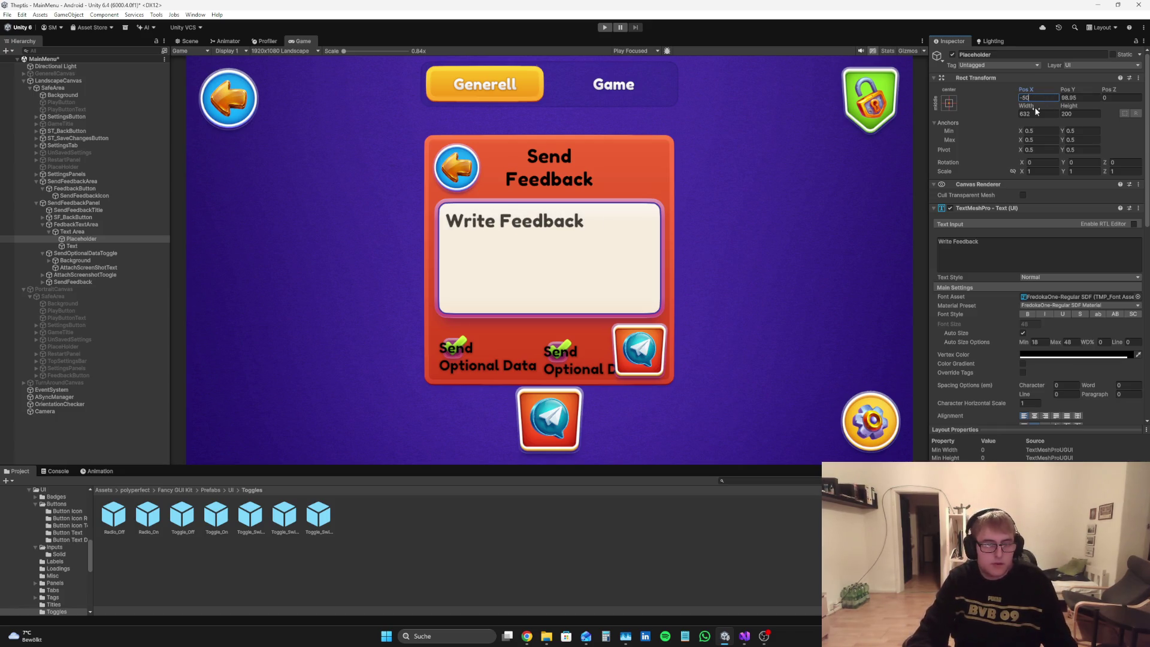
click(1073, 98)
text(100)
key(BackSpace)
key(BackSpace)
key(BackSpace)
text(90)
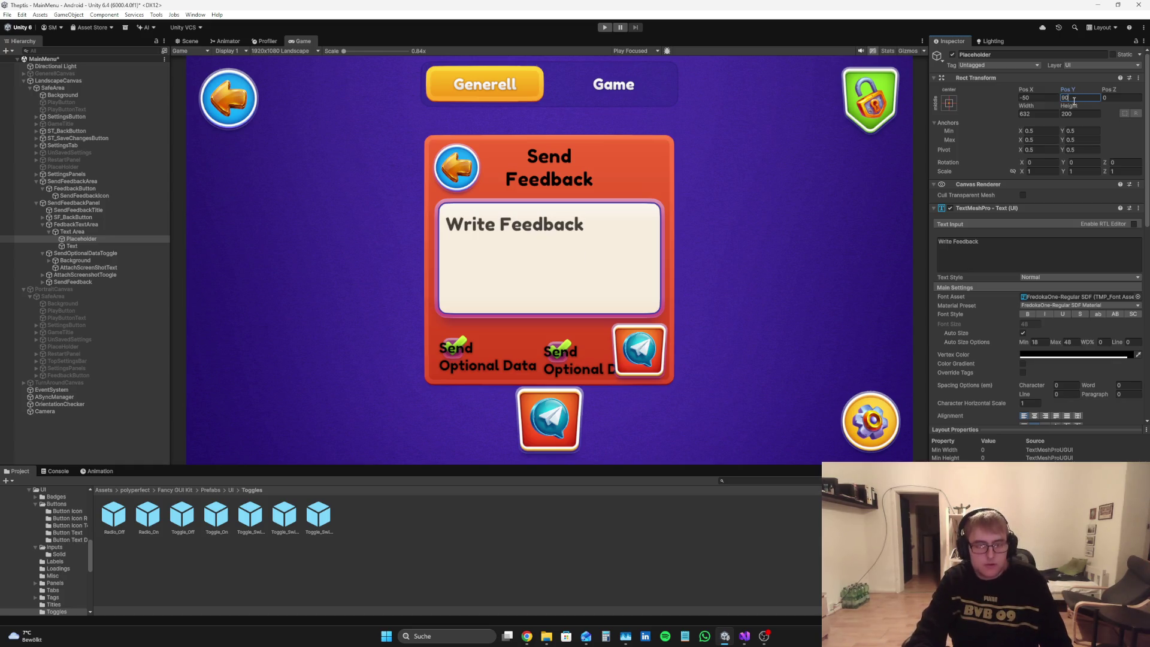
key(BackSpace)
text(105)
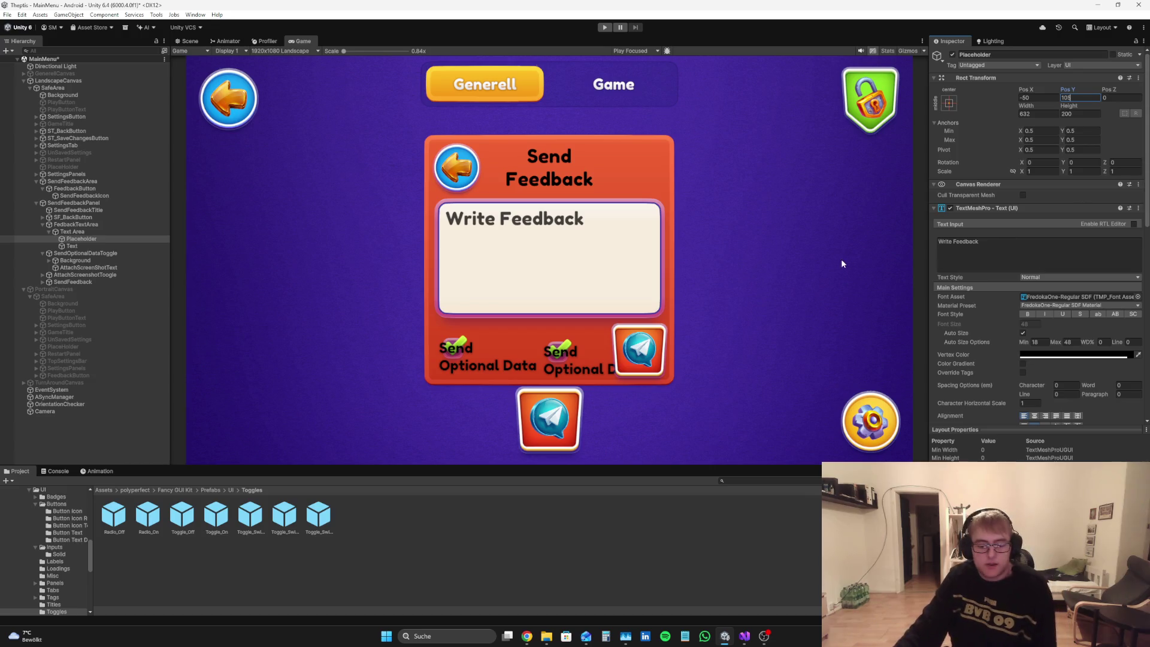
click(141, 445)
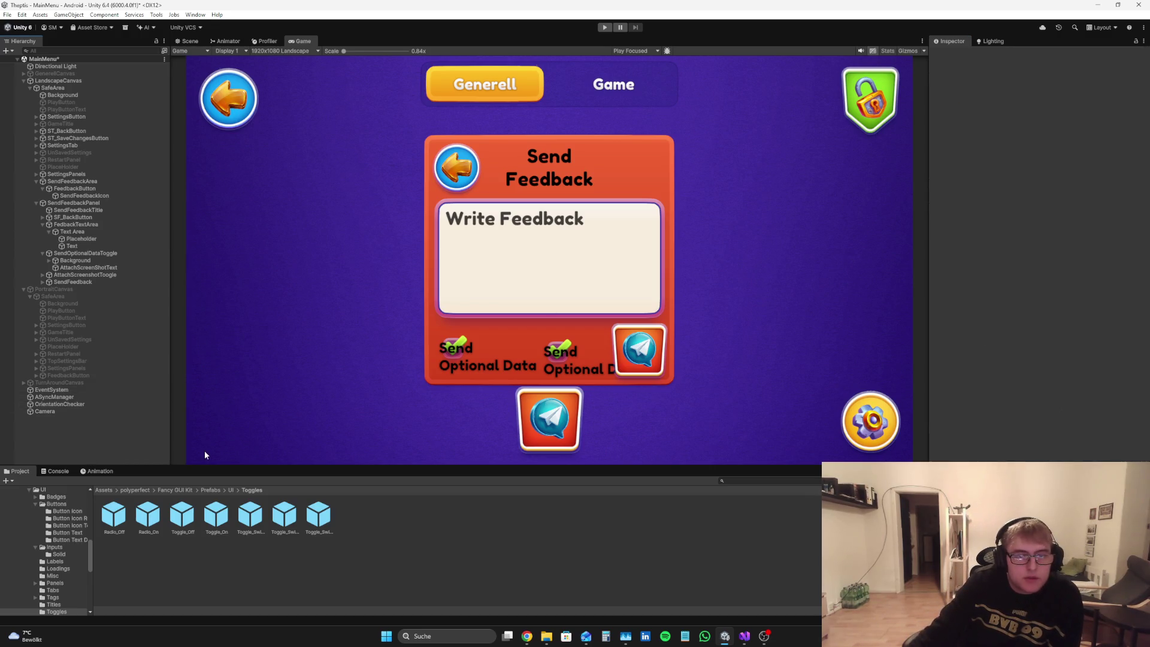
click(43, 225)
Step: Select the Send Optional Data toggle's Background in the Scene view
click(57, 245)
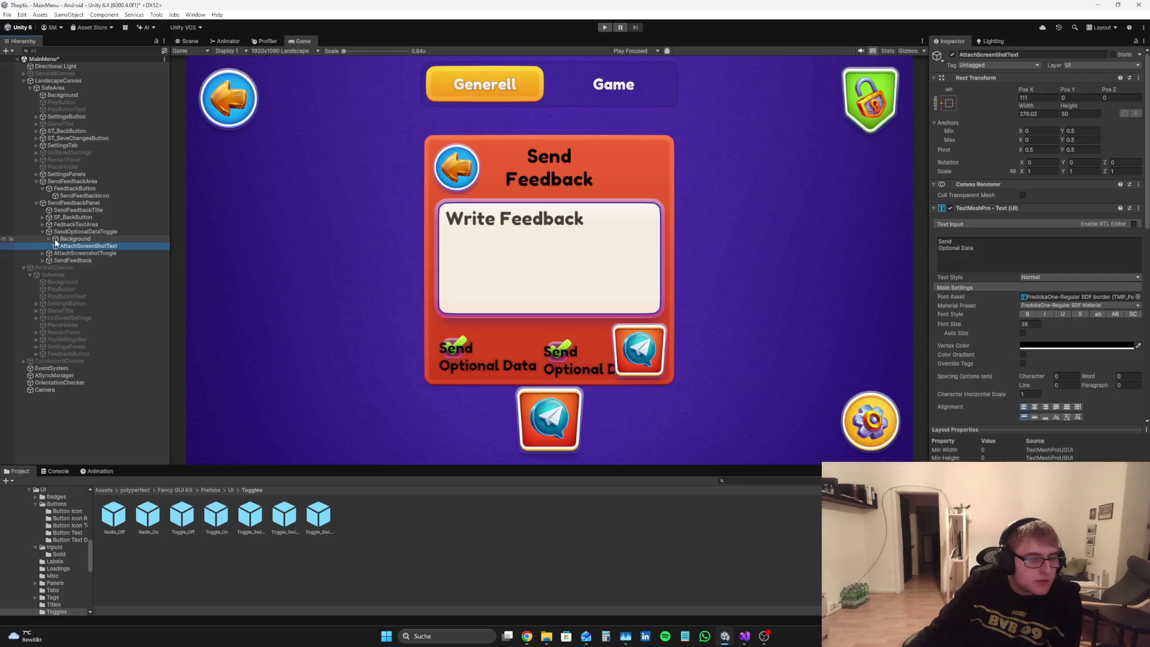
click(64, 233)
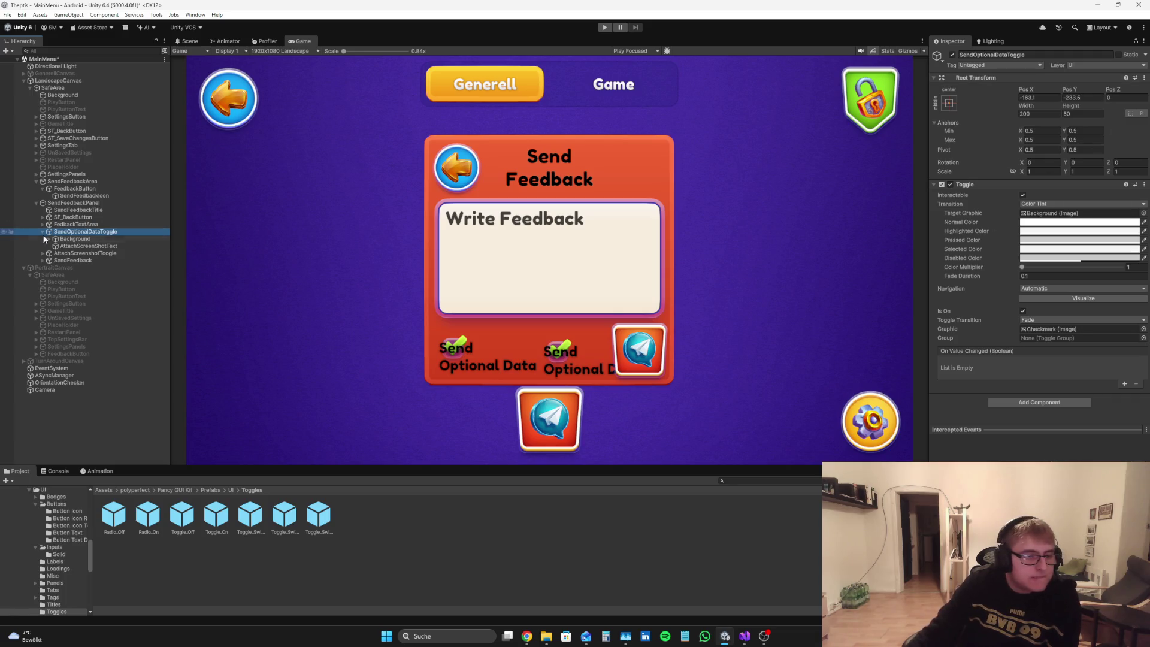
click(187, 41)
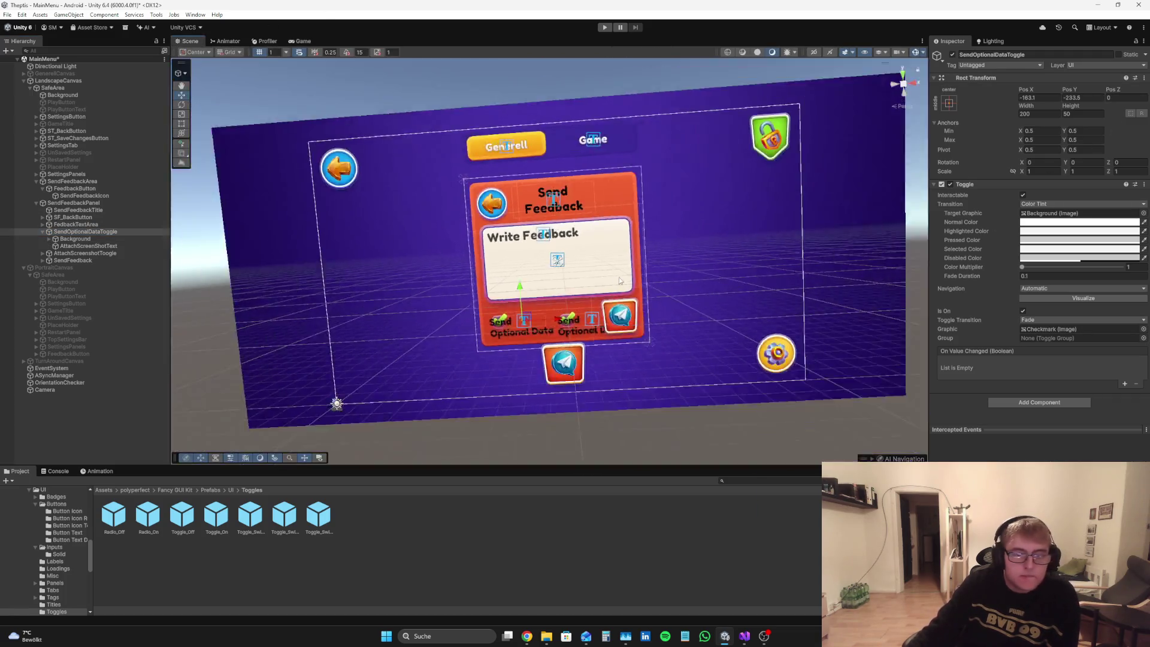
scroll(545, 330, up, 5)
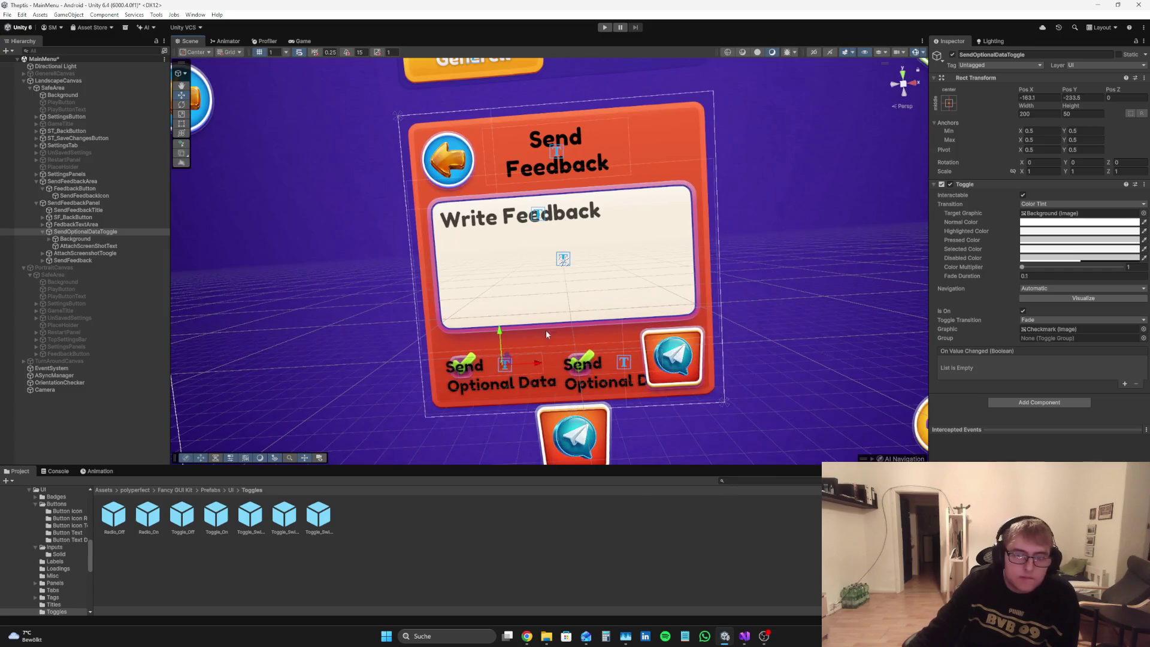
click(69, 240)
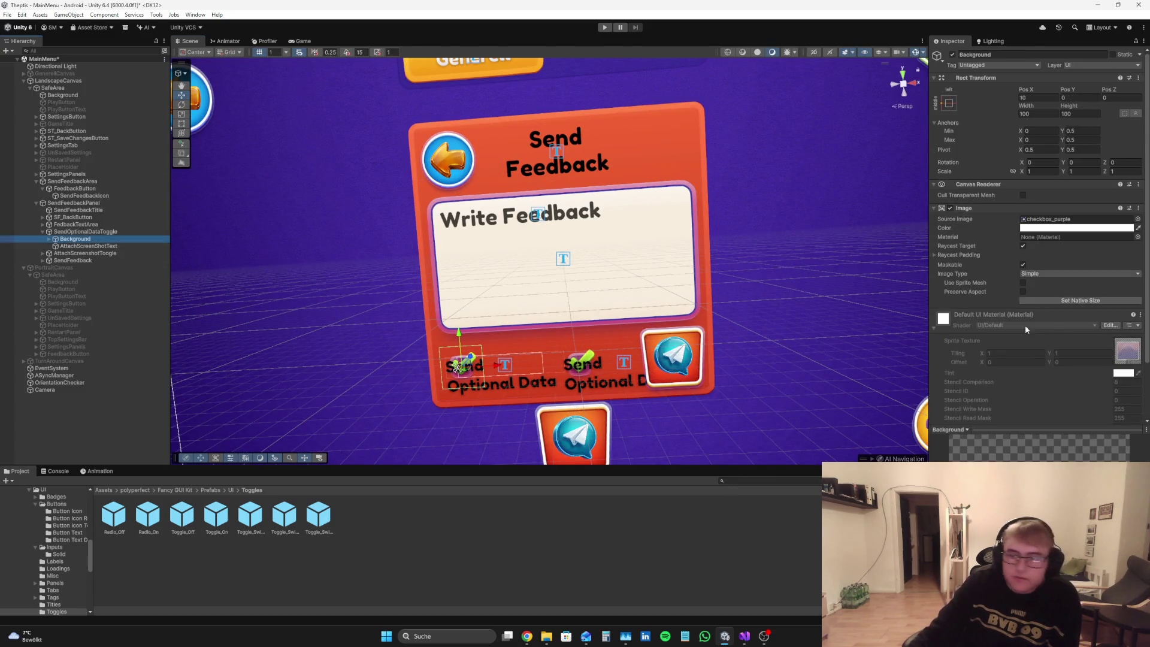
Step: Set the Background image's raycast padding to 20 for Left, Bottom, Right and Top
click(965, 254)
drag(1014, 263, 1064, 278)
text(20.2)
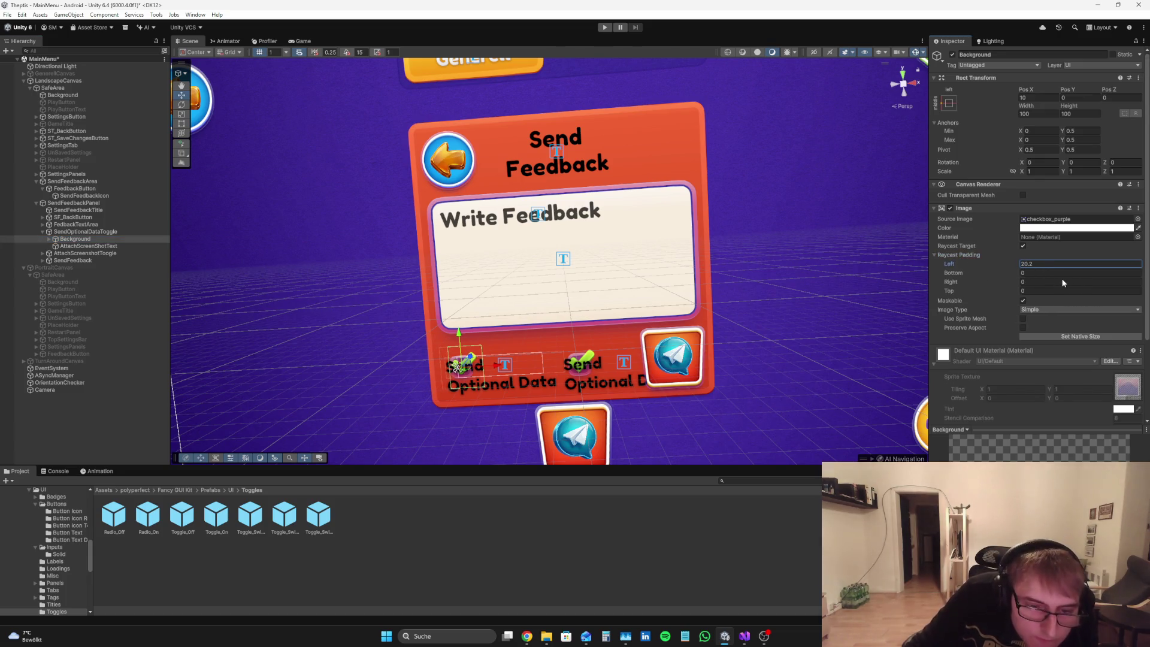
click(1063, 268)
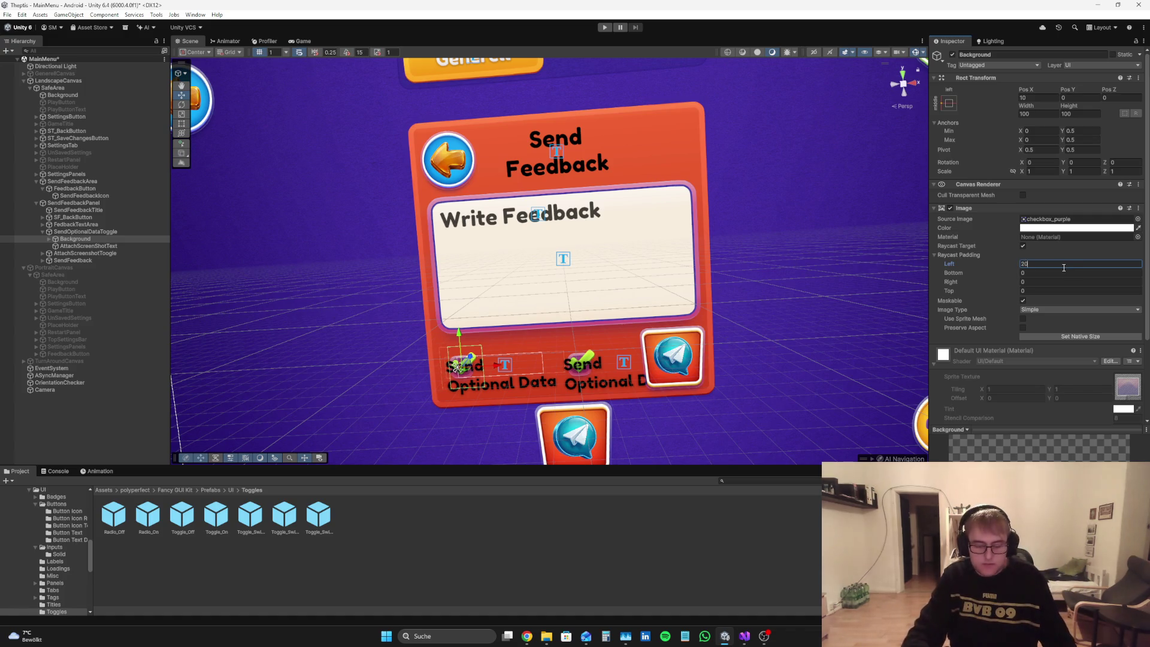
click(1034, 272)
text(20)
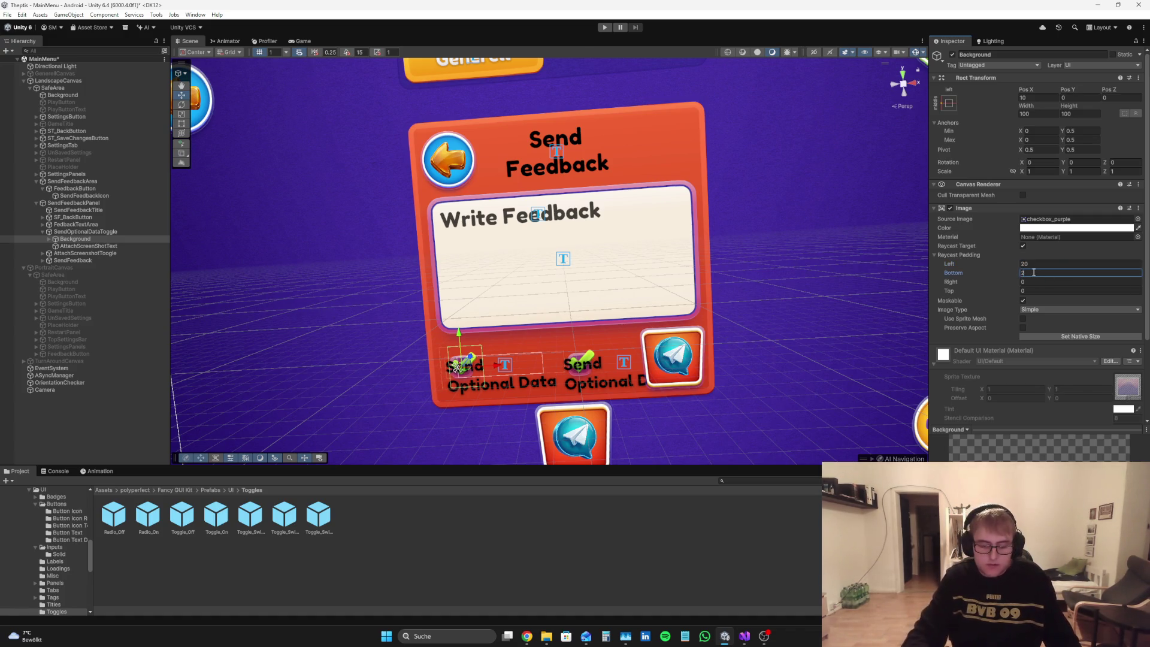
click(1036, 280)
text(20)
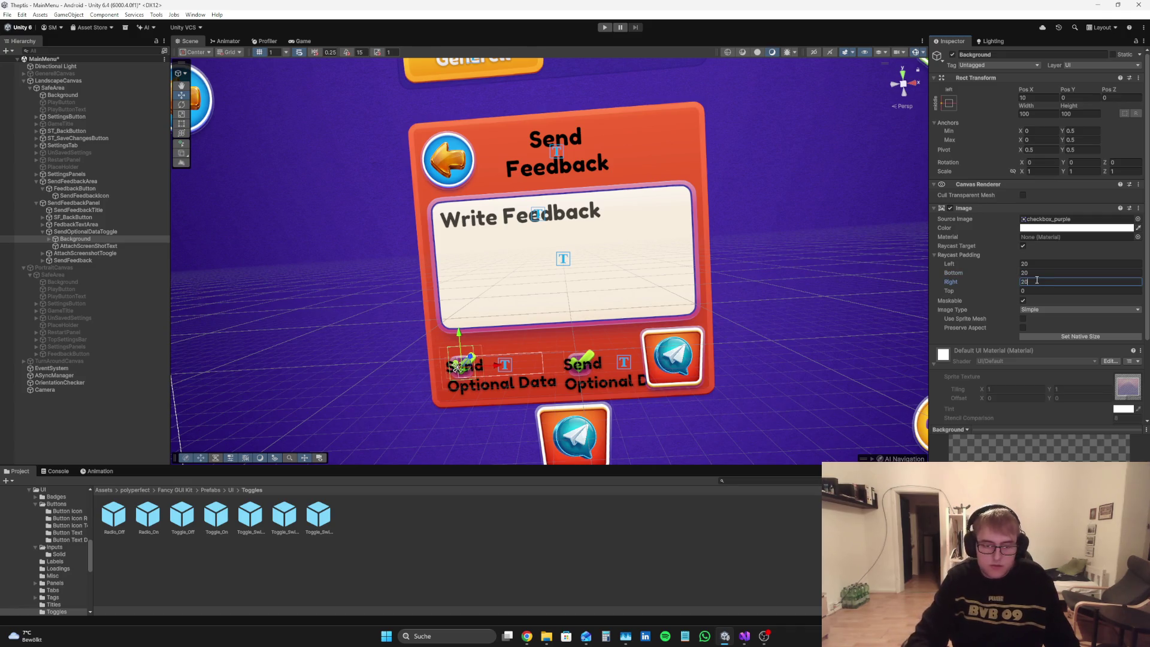
click(1034, 292)
text(20)
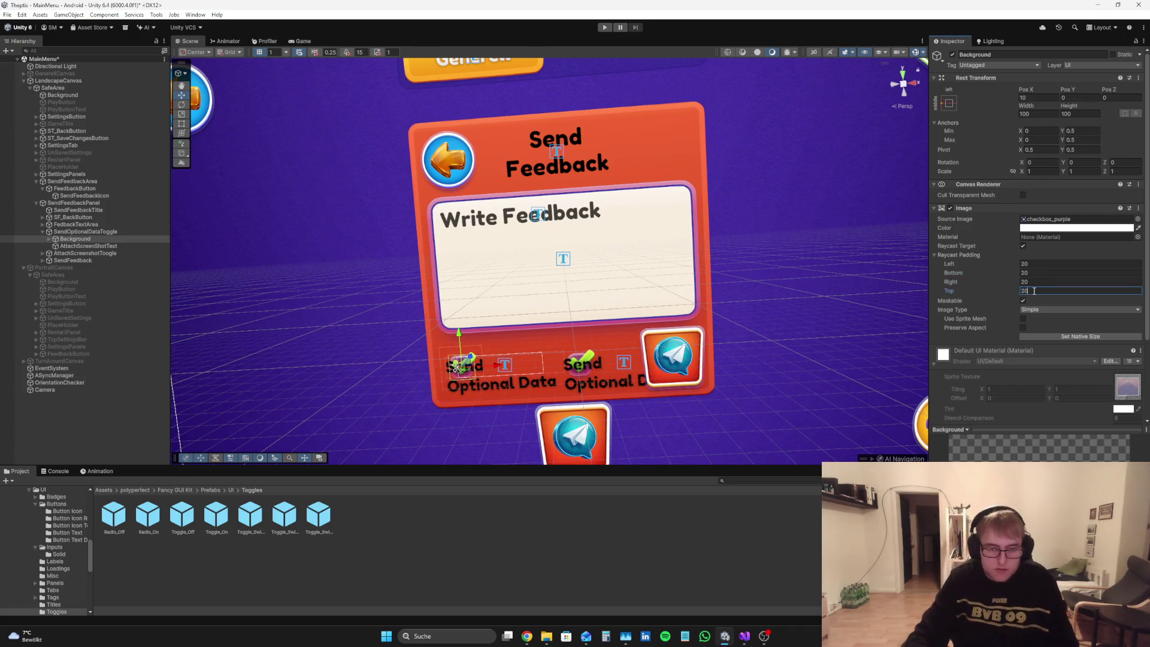
click(13, 399)
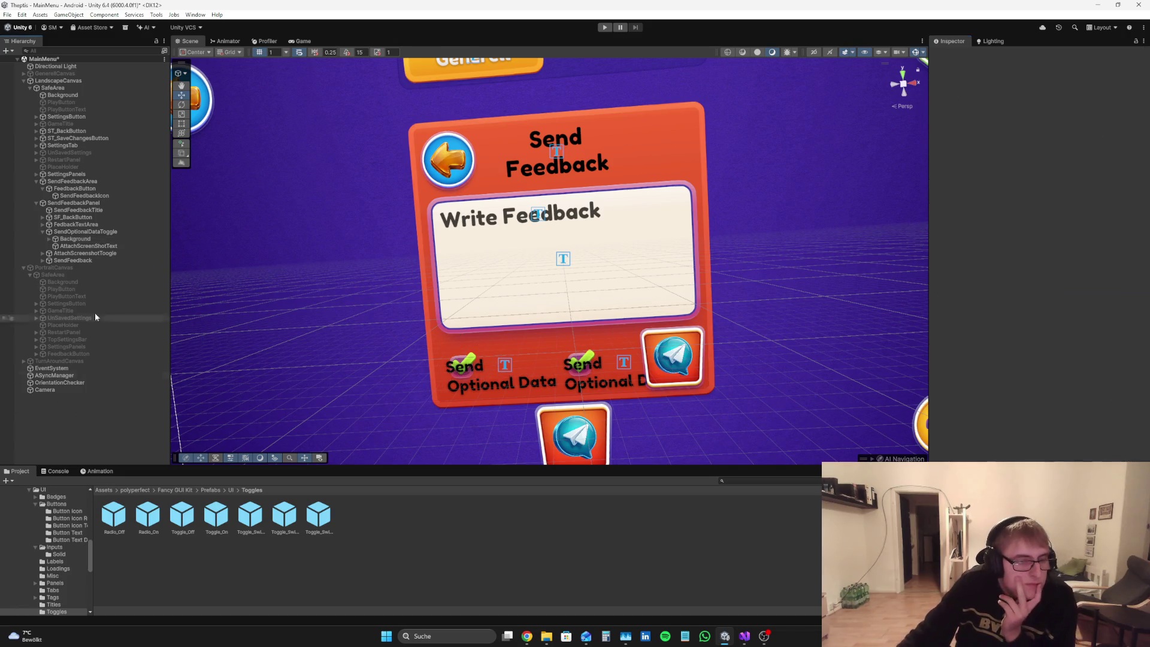
click(303, 41)
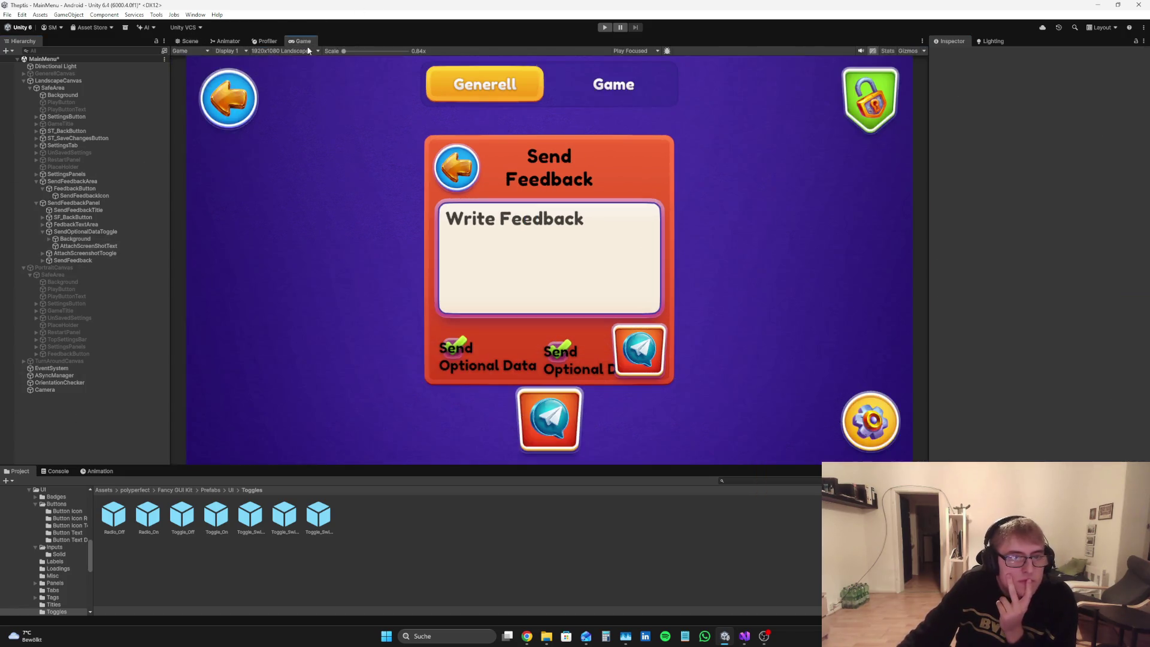
Step: Rename the toggle's label to SendOptionalDataText and nudge it slightly down
click(80, 246)
click(1059, 54)
text(SendOp)
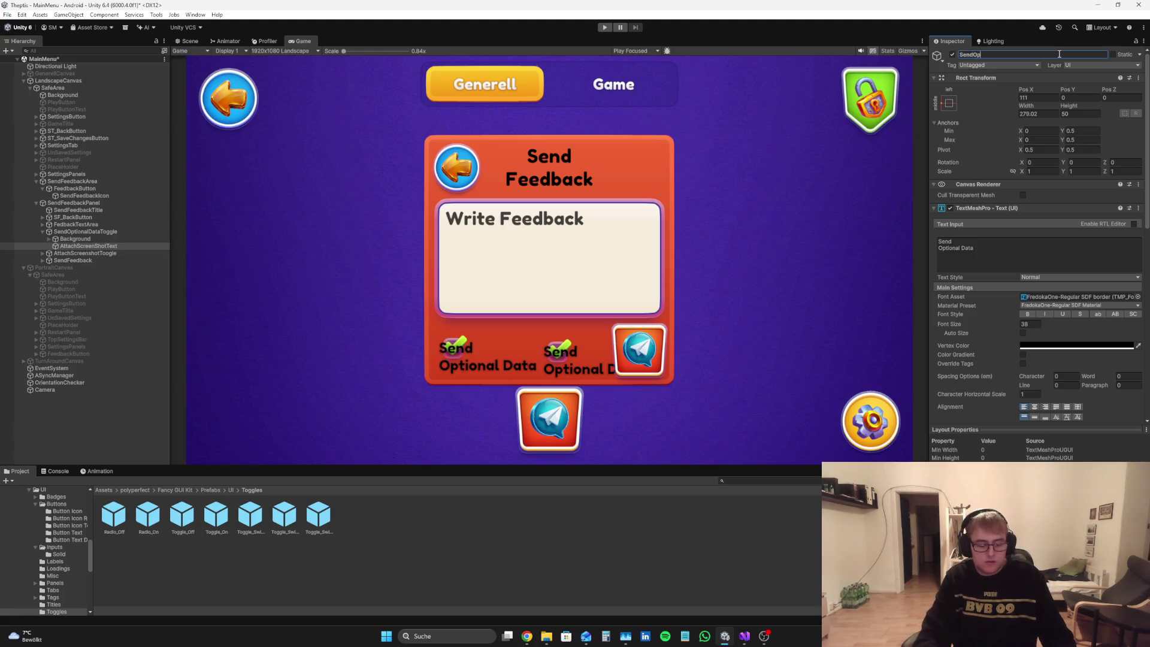
text(tional)
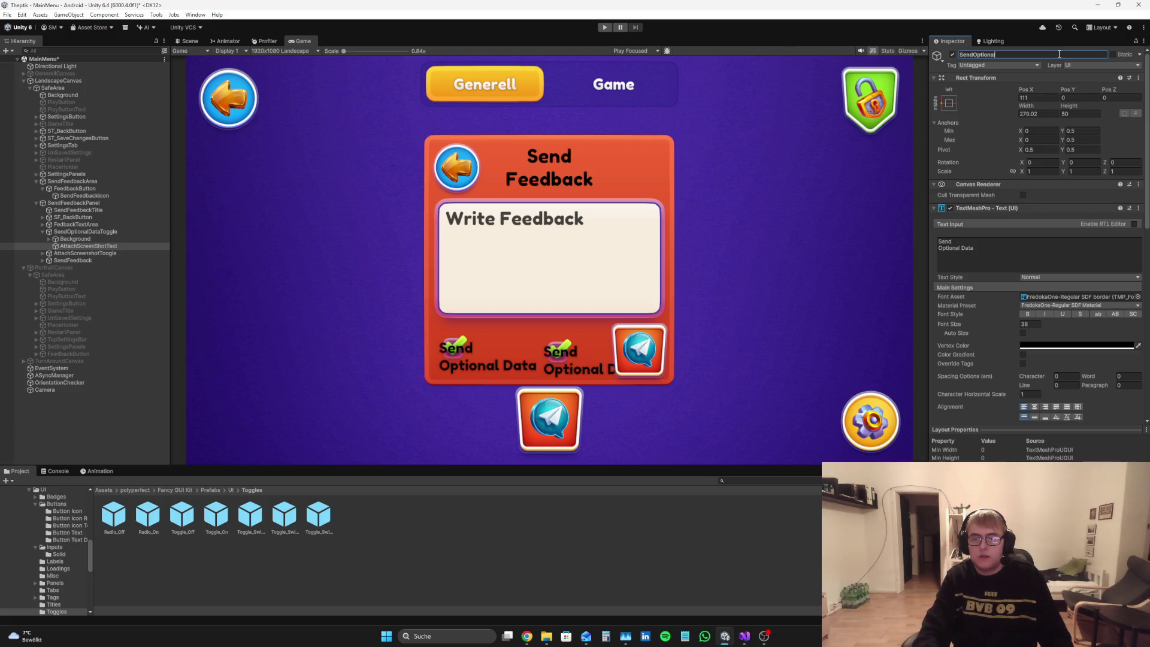
text(DataText)
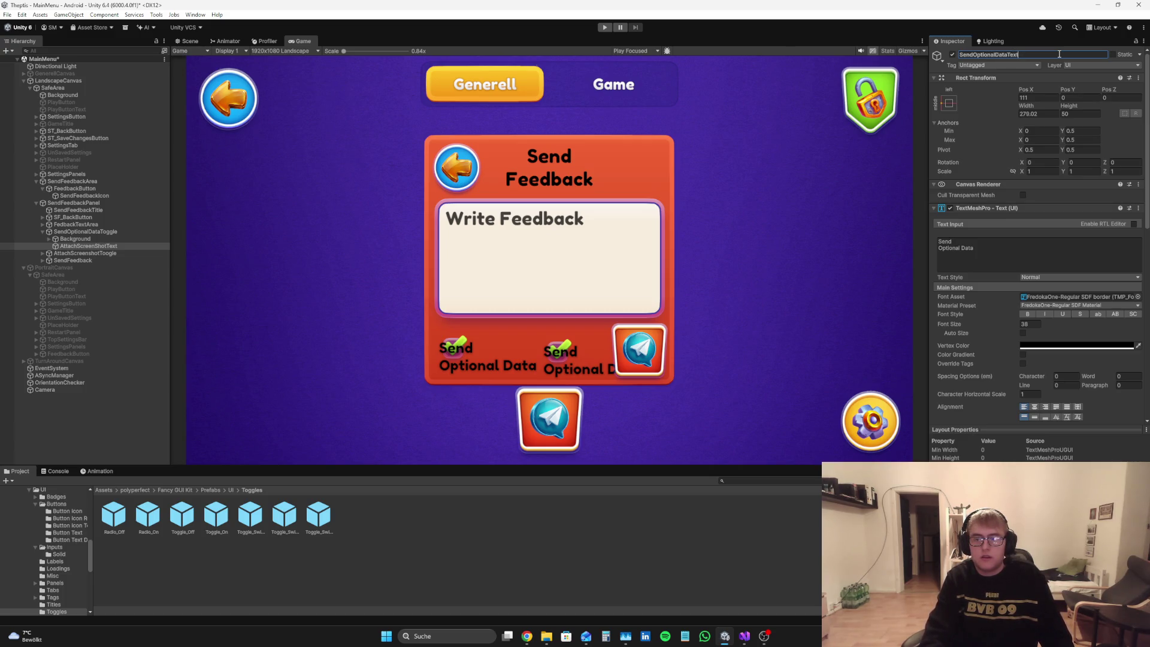
key(Return)
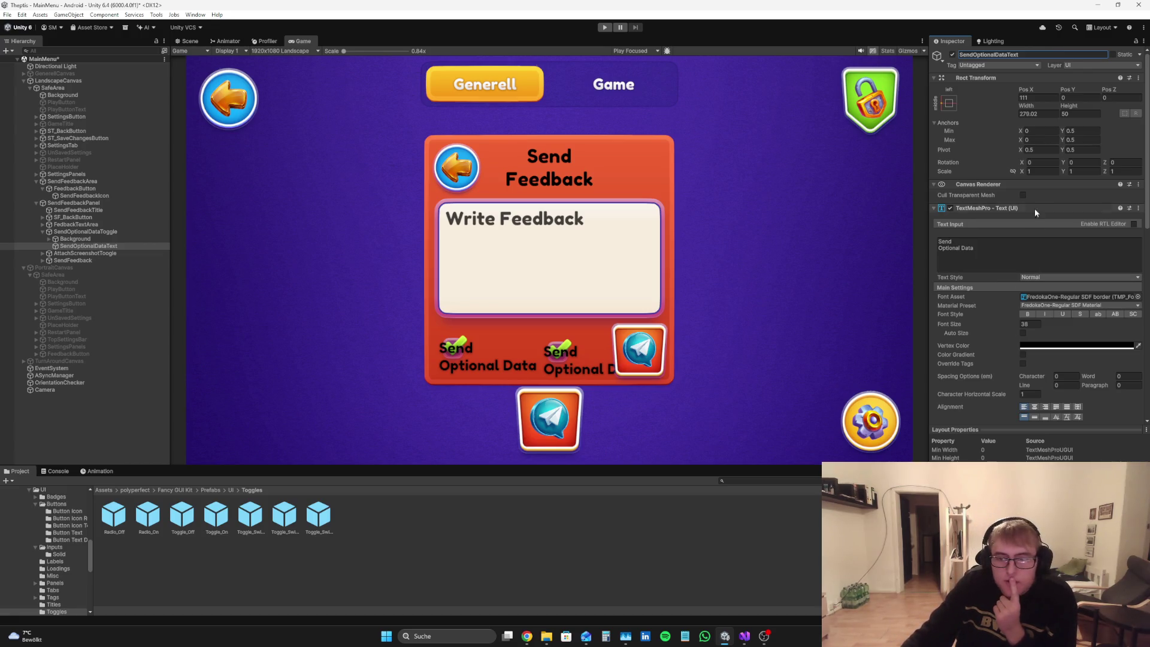
mouse_move(1053, 87)
mouse_down()
mouse_move(1037, 150)
mouse_move(221, 602)
mouse_move(65, 617)
mouse_up()
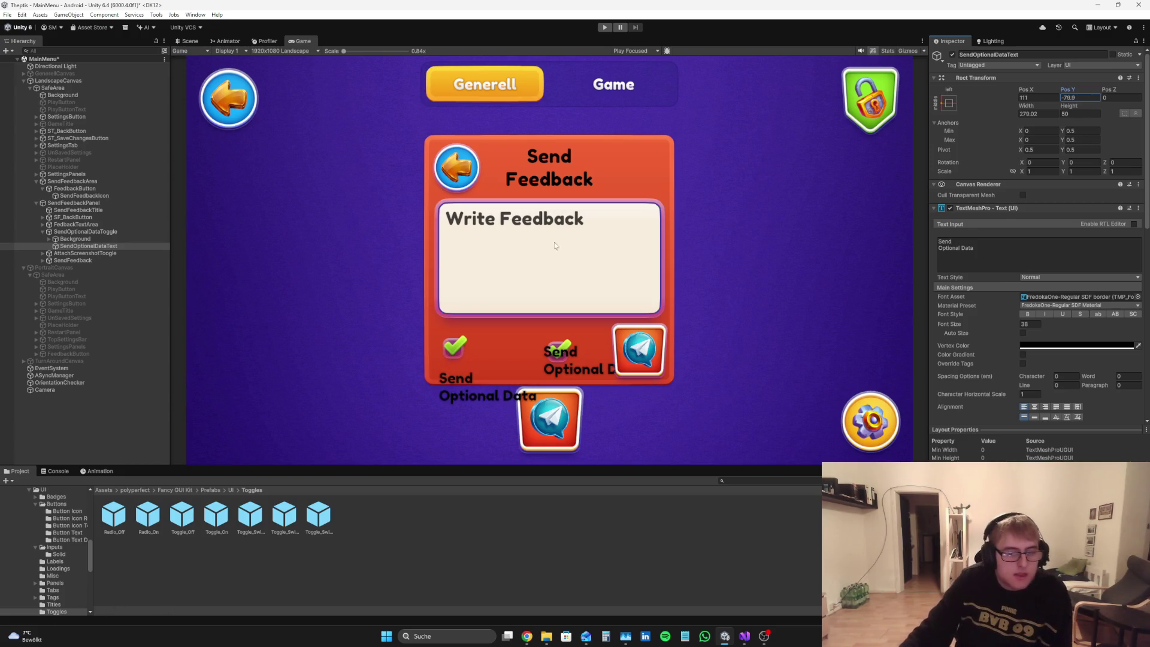
Step: Set SendOptionalDataToggle's Rect Transform width to 200
click(98, 232)
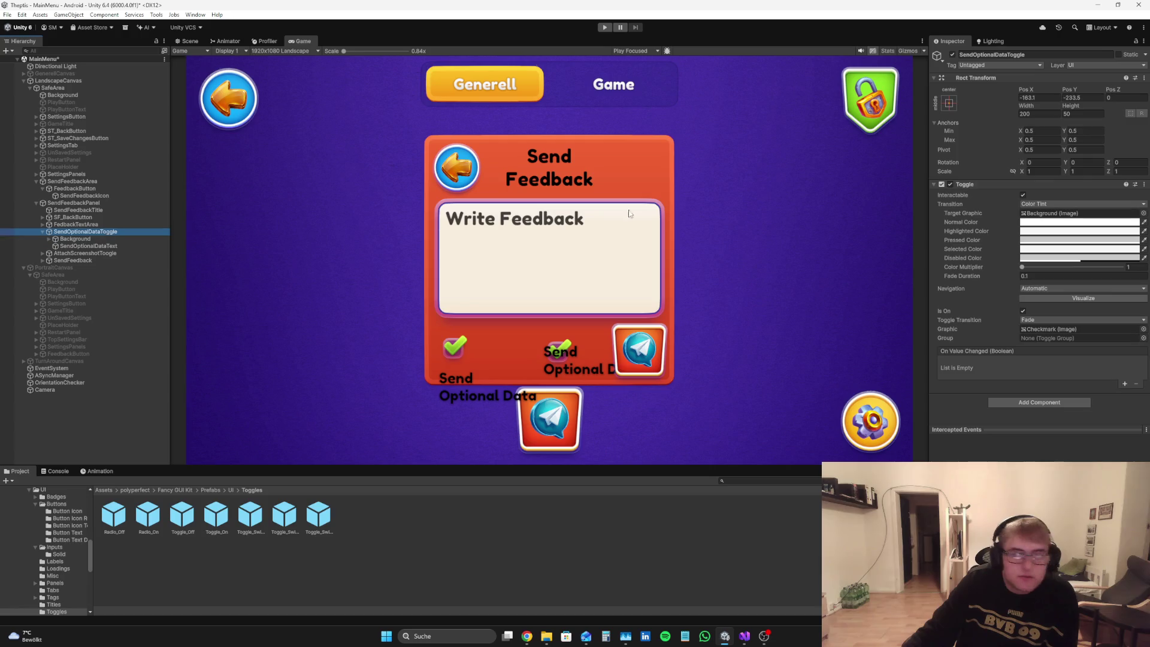
click(1040, 112)
text(200)
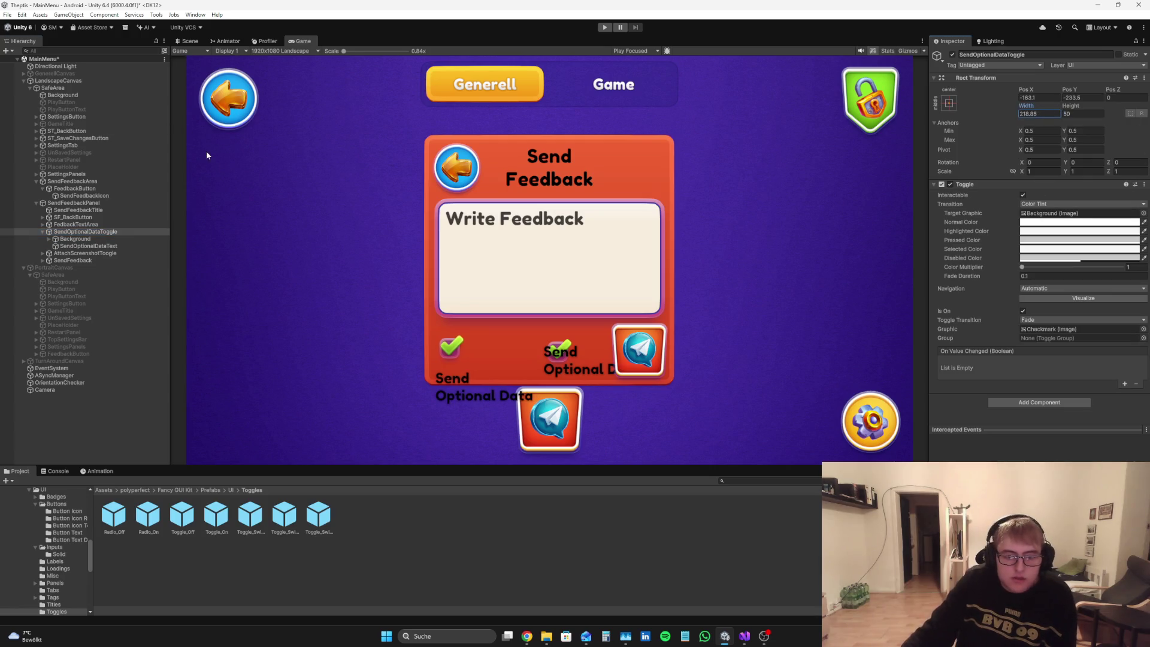
Step: Commit the 200 width, select the Background, then go to Generator.cs's Wrong Key return line
click(1071, 114)
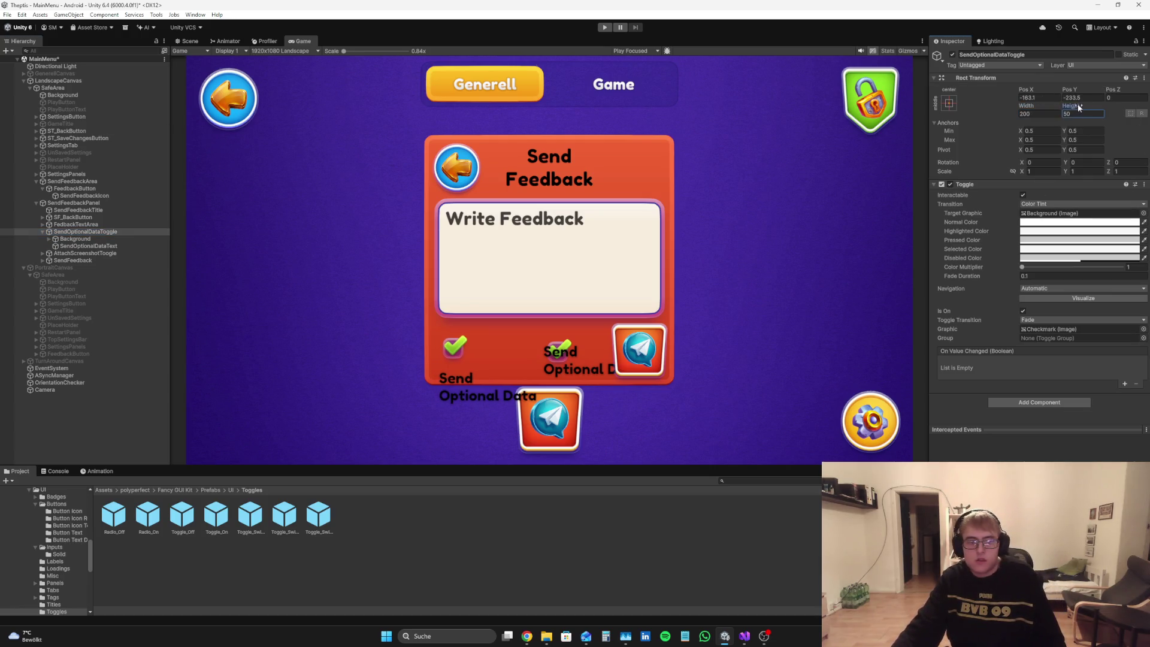
click(81, 239)
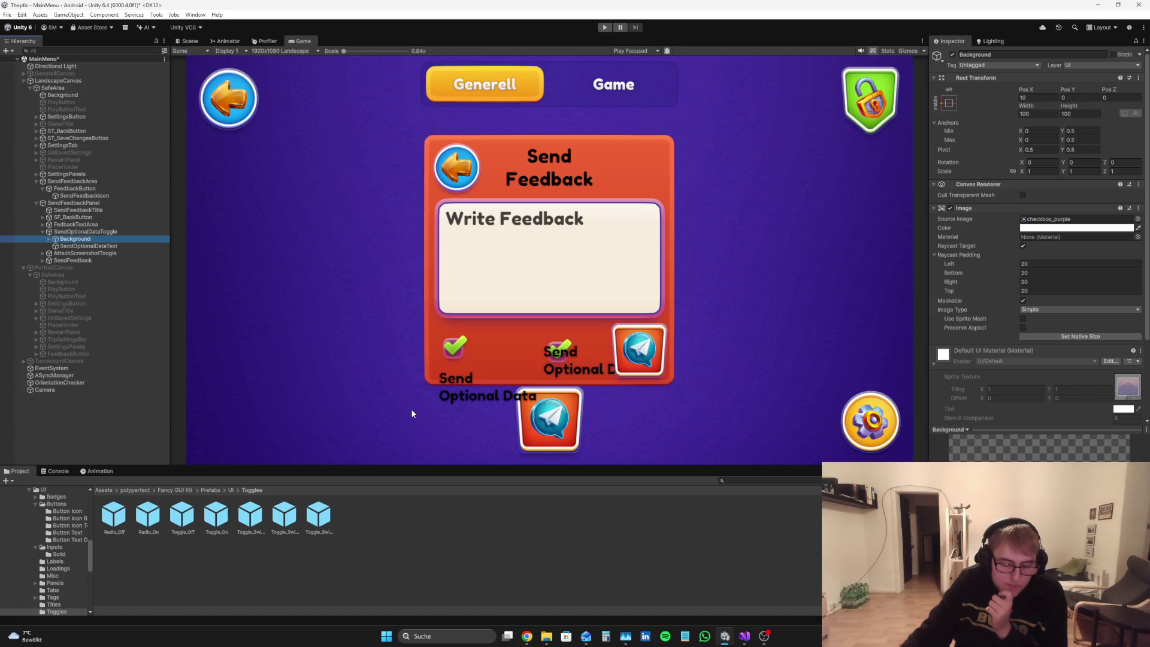
click(744, 636)
click(332, 375)
key(Home)
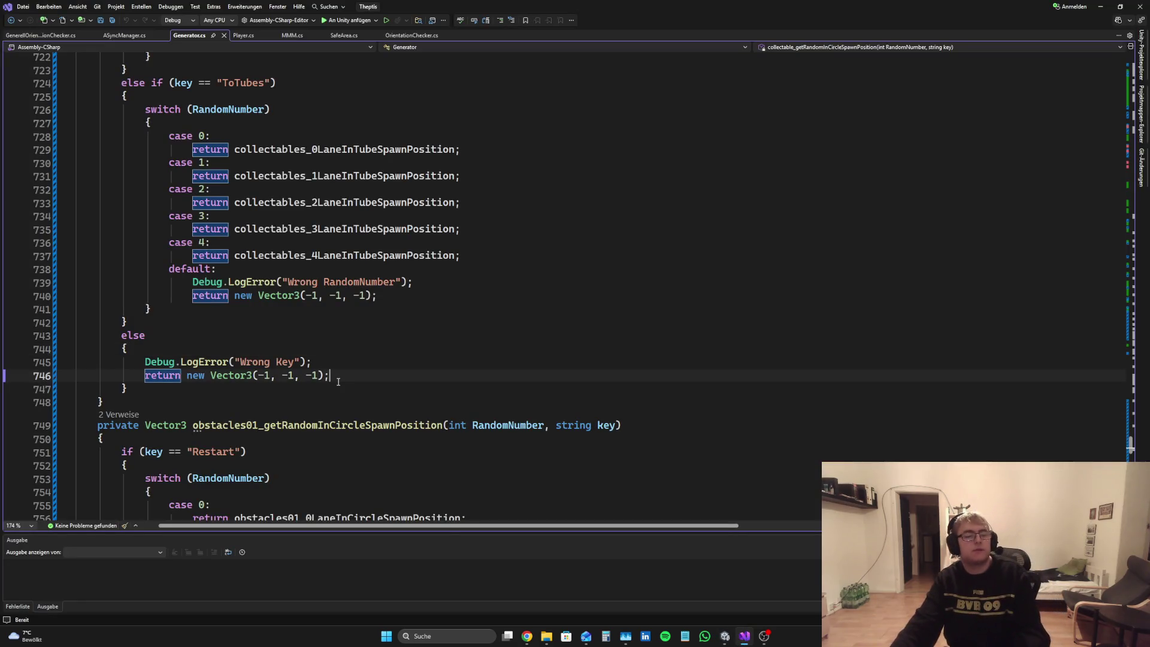
Step: Add an Application.logMessageReceived; line inside the Wrong Key else branch
click(145, 368)
key(Return)
key(Up)
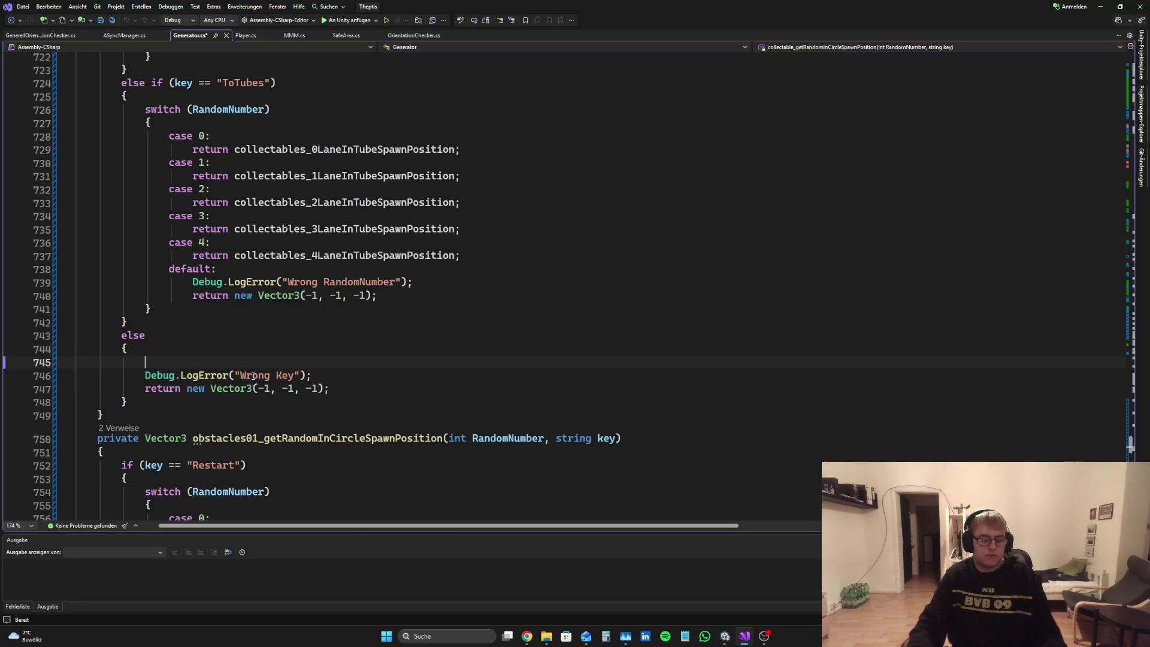
text(Applica)
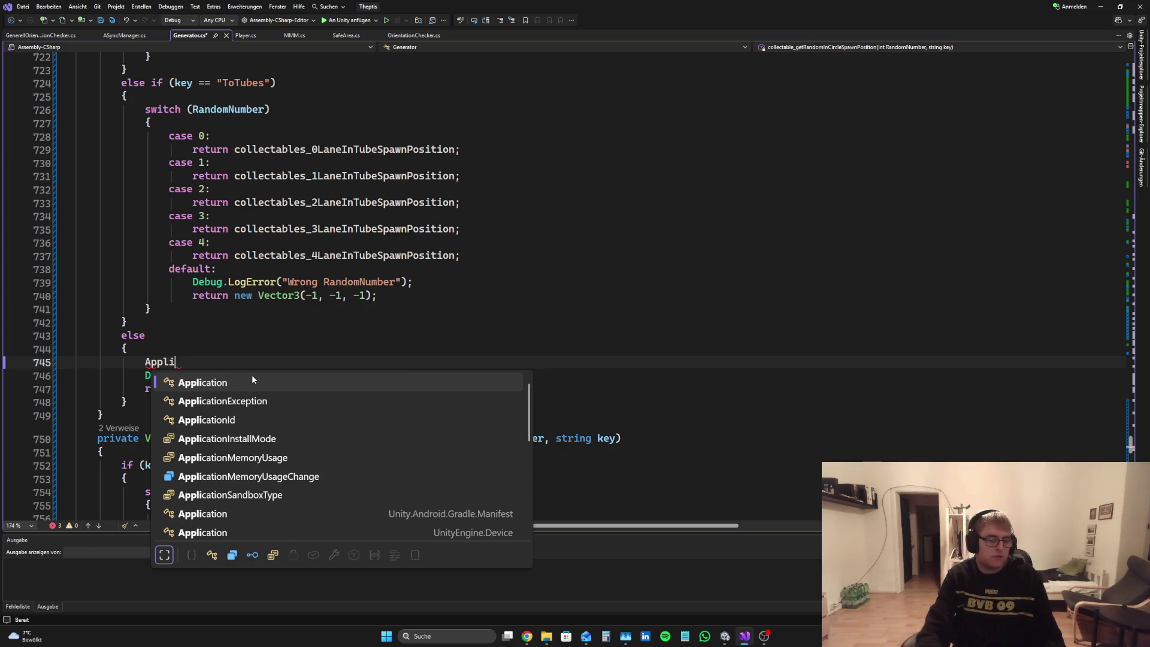
key(Tab)
text(.logMe)
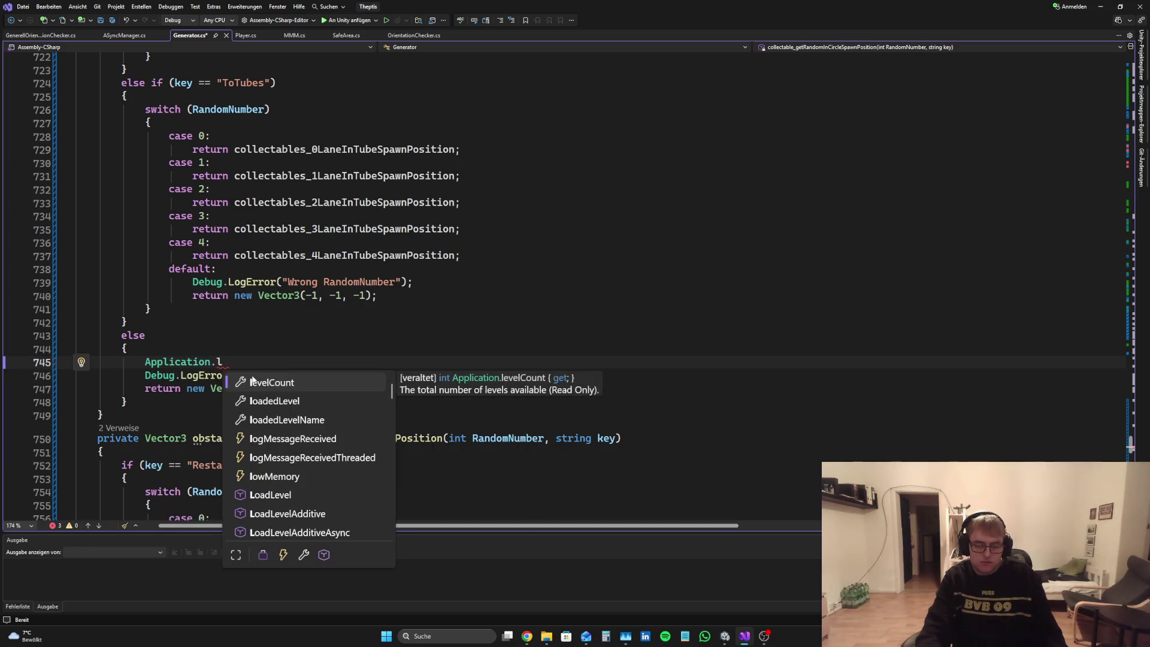
key(Tab)
text(;)
Step: Delete the logMessageReceived line again, save Generator.cs, and return to Unity
key(BackSpace)
key(Up)
key(shift+Home)
key(shift+Home)
key(shift+Down)
key(shift+End)
key(BackSpace)
key(ctrl+s)
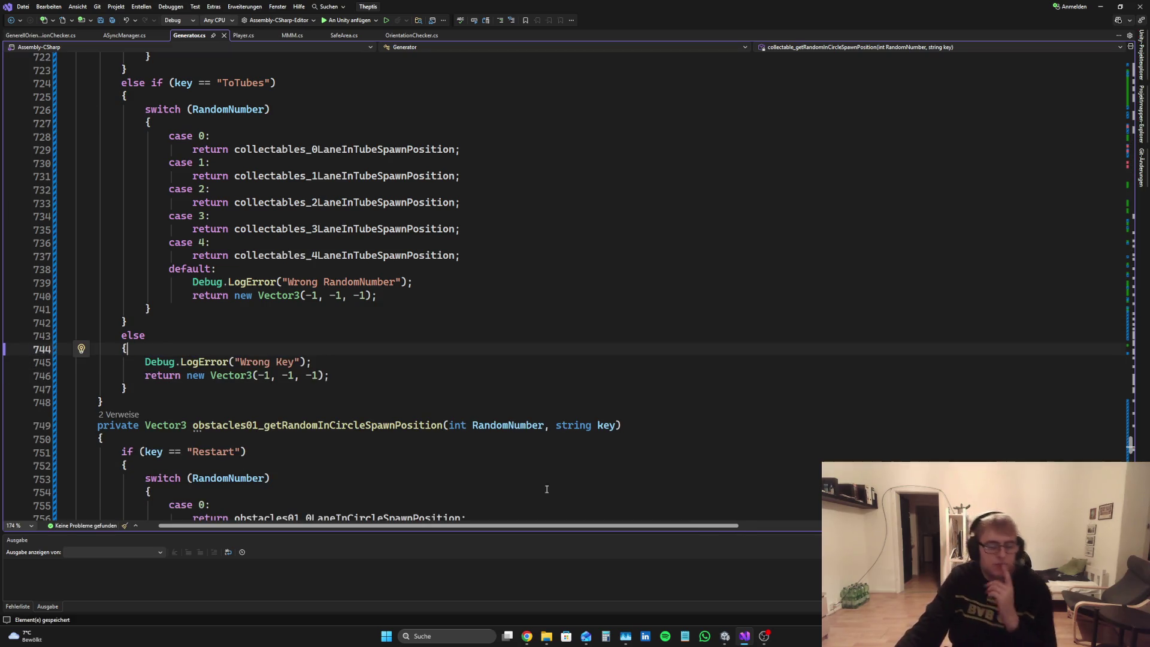
mouse_move(724, 636)
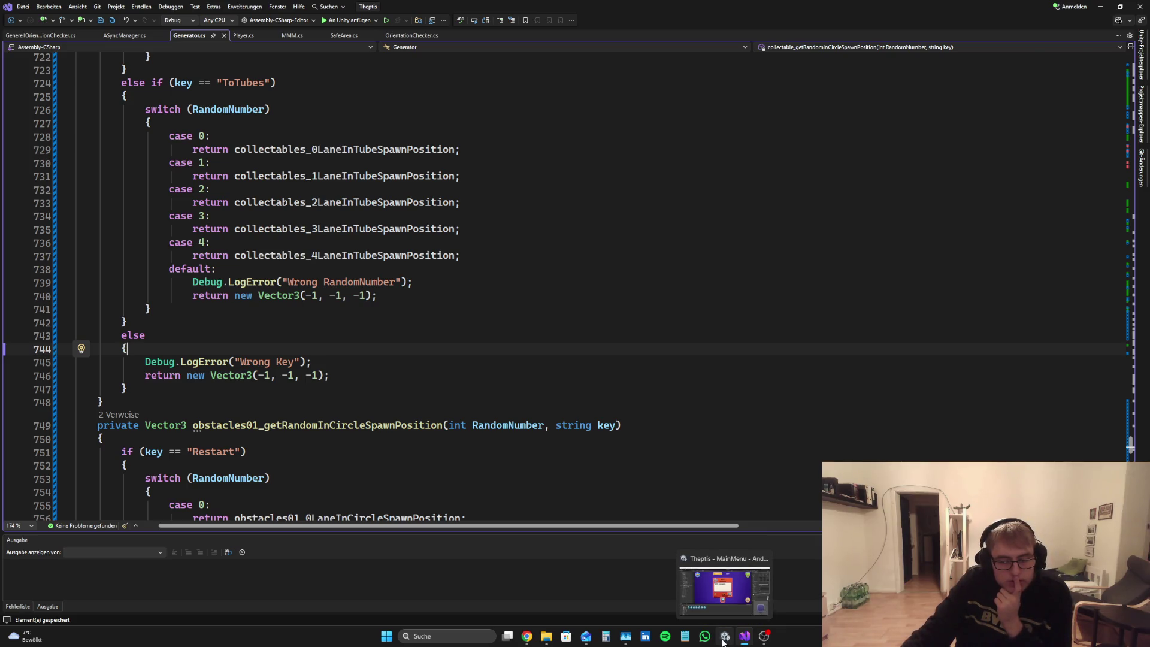
click(723, 643)
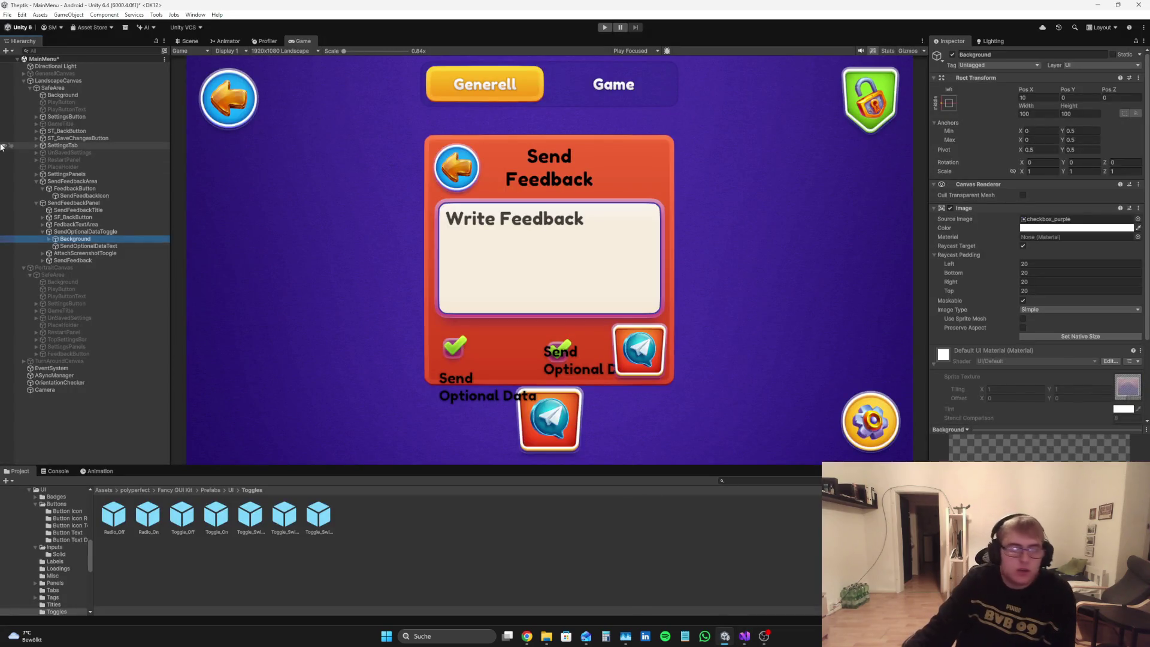
Step: Resize the toggle's Background to 140 by 140 and position it at the lower left
click(94, 232)
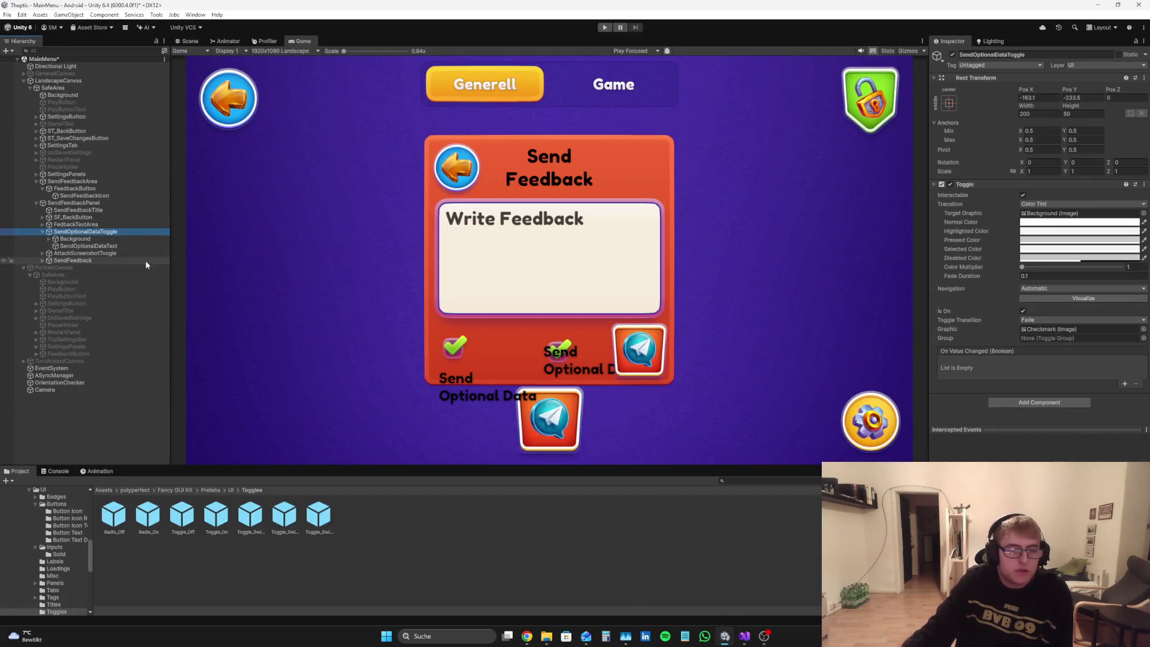
click(75, 239)
drag(1030, 109, 1116, 103)
click(1045, 114)
text(140)
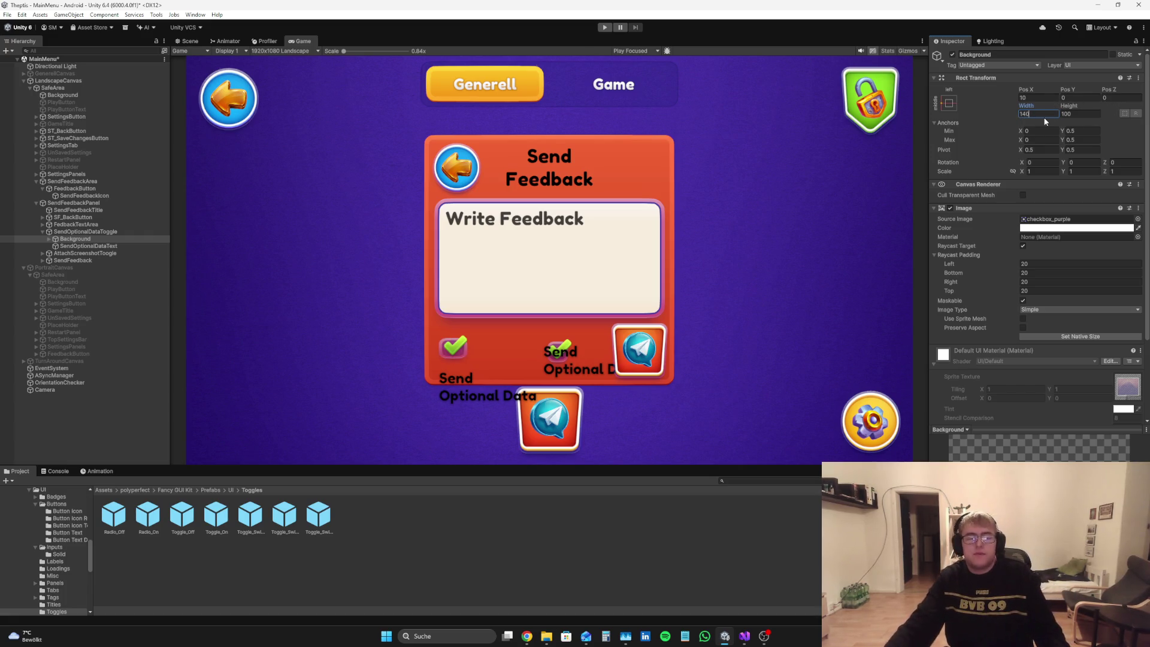
click(1083, 111)
text(140)
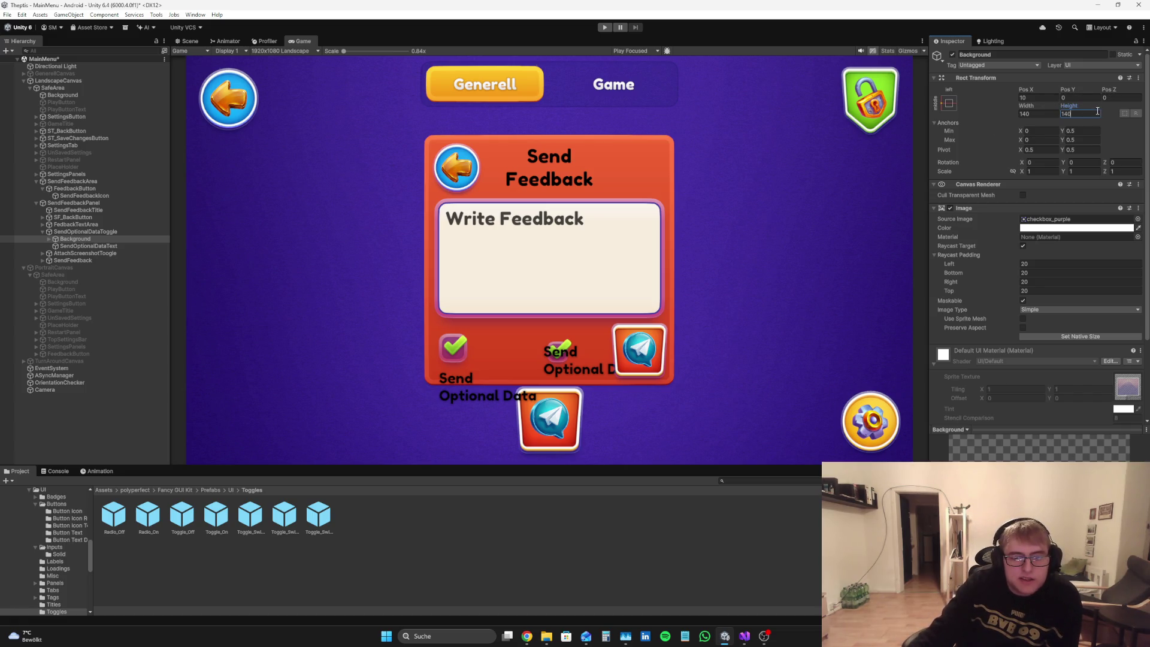
mouse_move(1036, 89)
mouse_down()
mouse_move(1149, 90)
mouse_move(494, 139)
mouse_up()
mouse_move(1071, 82)
mouse_down()
mouse_move(1084, 83)
mouse_move(12, 63)
mouse_move(31, 60)
mouse_up()
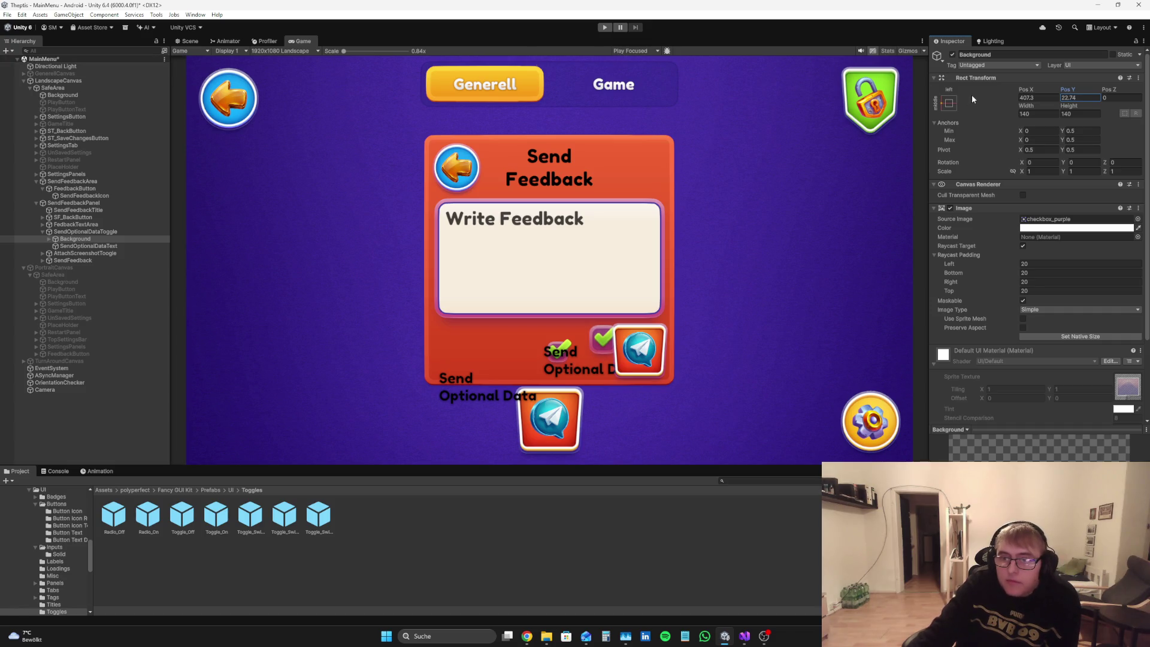
mouse_move(1026, 89)
mouse_down()
mouse_move(726, 70)
mouse_move(430, 484)
mouse_move(180, 569)
mouse_move(699, 587)
mouse_up()
Step: Enlarge the Checkmark image to 140 by 140 to match the Background
click(49, 238)
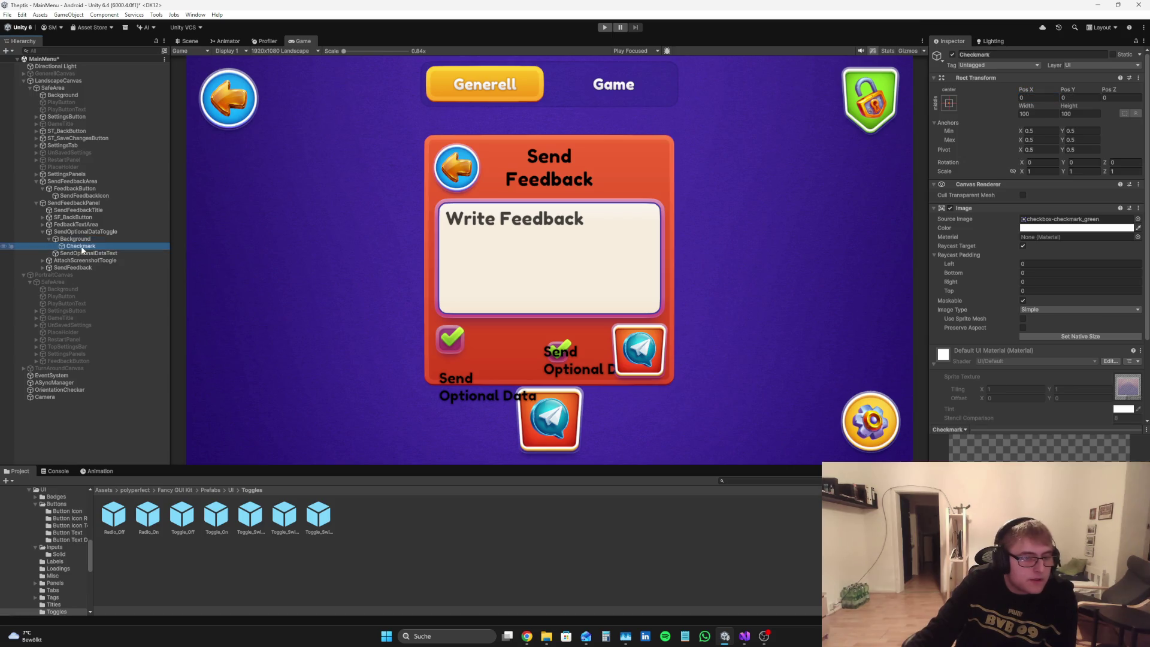
click(84, 245)
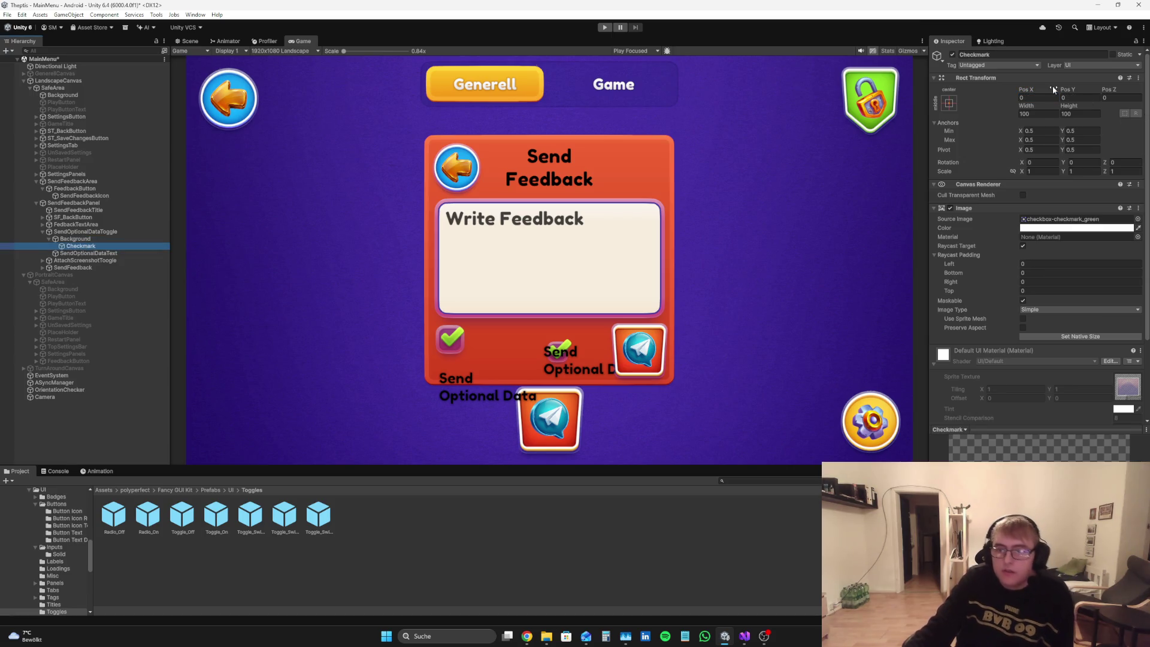
click(1049, 111)
text(140)
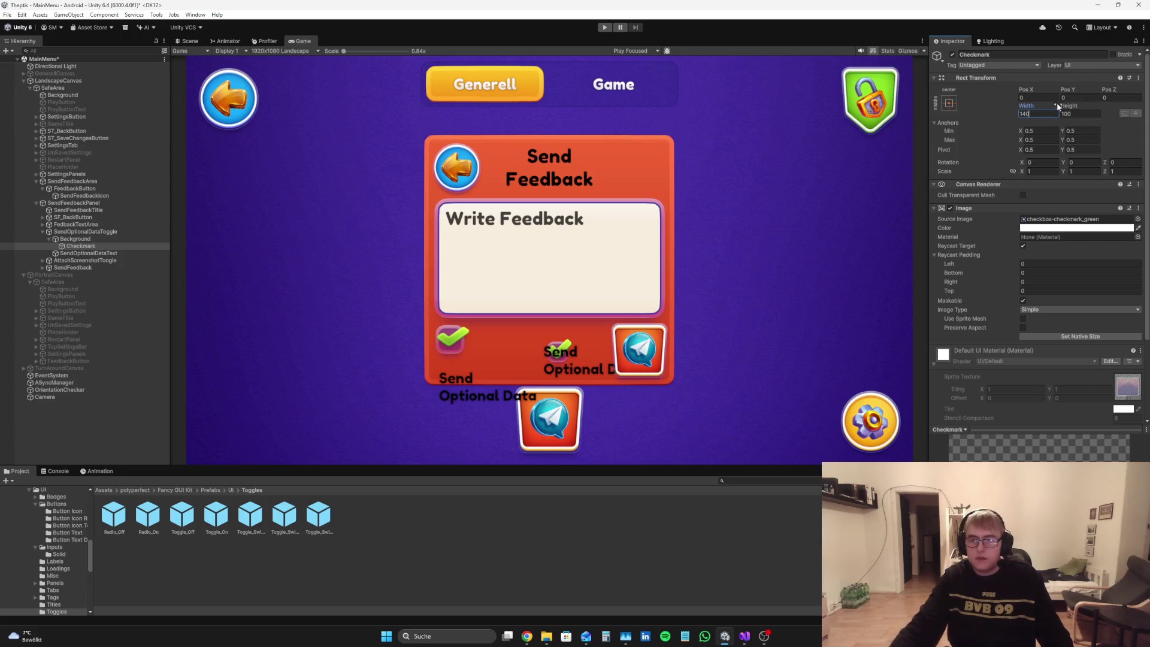
click(1081, 114)
text(140)
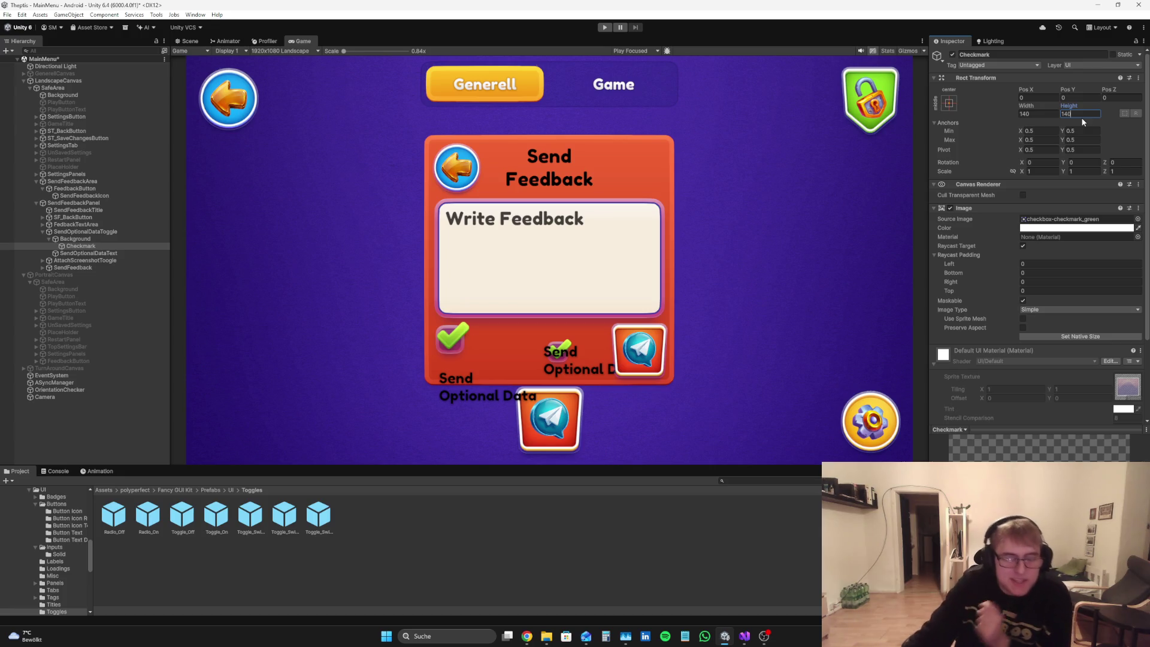
click(74, 238)
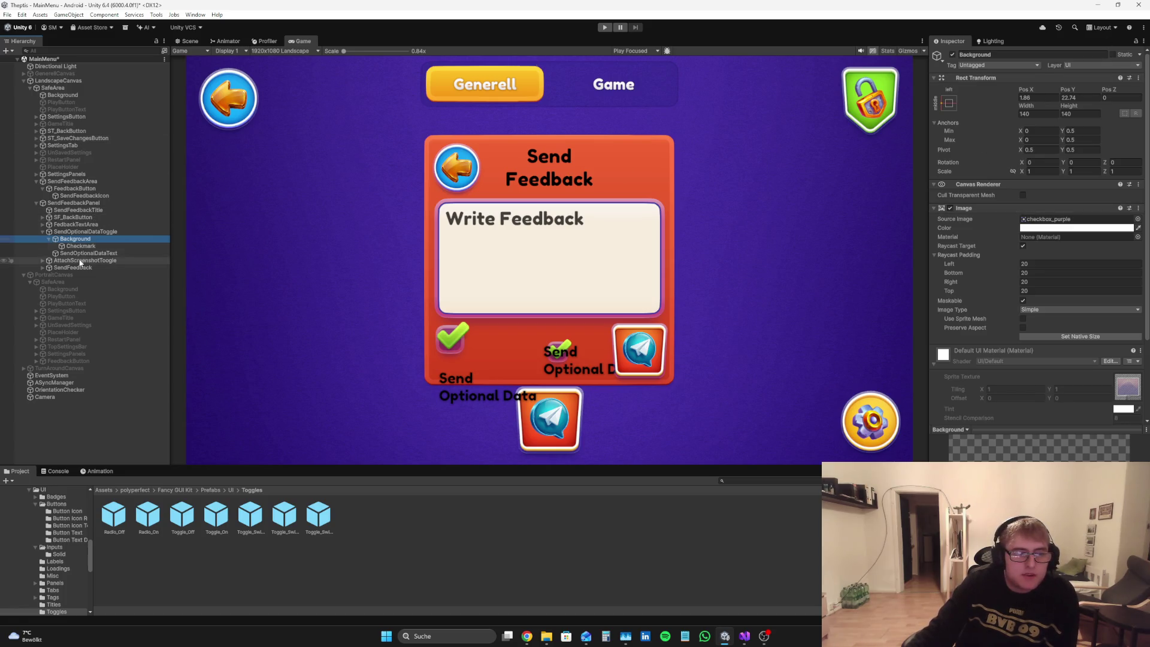
Step: Center the checkbox Background horizontally, trying Pos X 3 and 3.5 before settling on 0
click(48, 240)
click(1021, 97)
text(3)
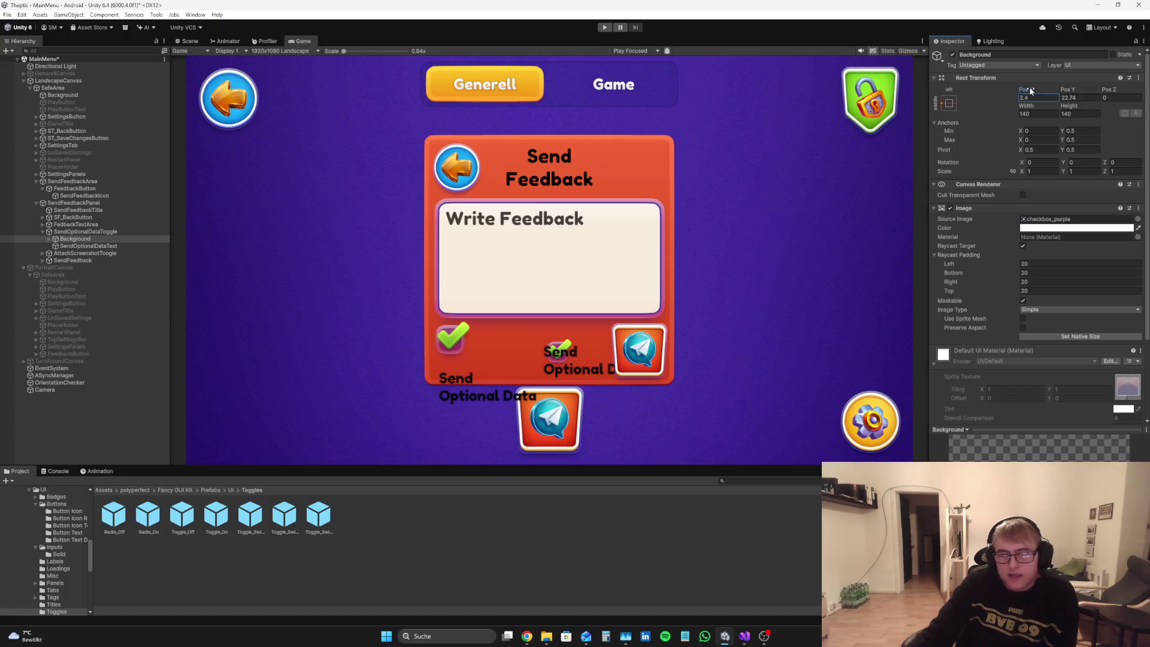
mouse_move(1030, 91)
mouse_down()
mouse_move(1090, 91)
mouse_move(1077, 94)
mouse_up()
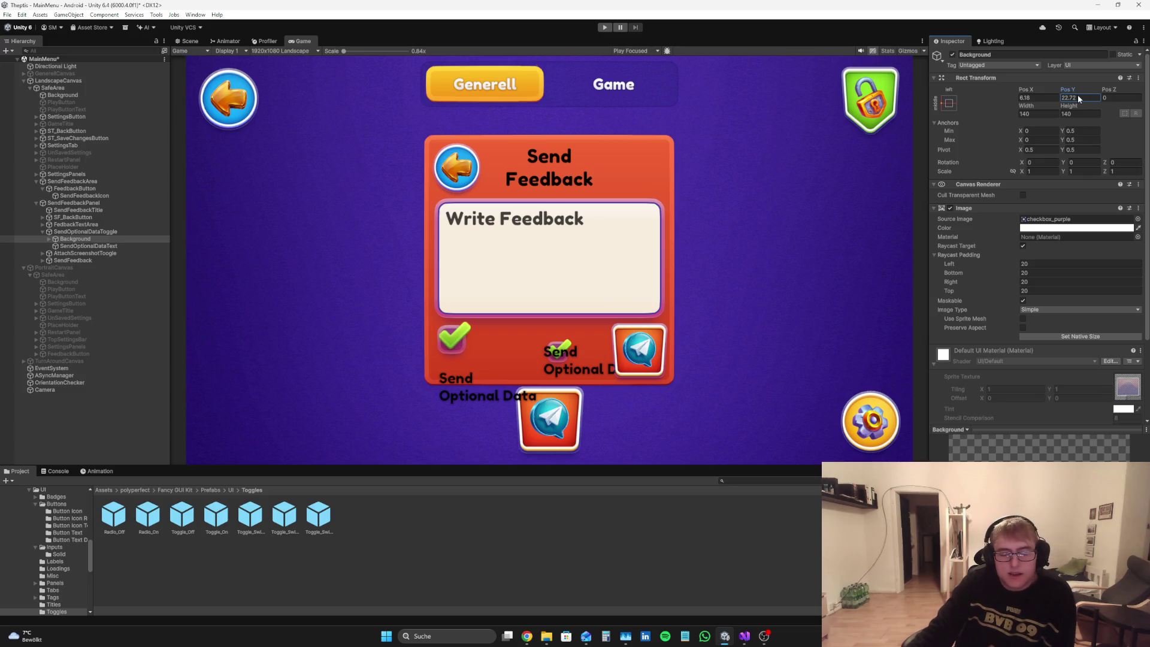
scroll(1014, 282, down, 4)
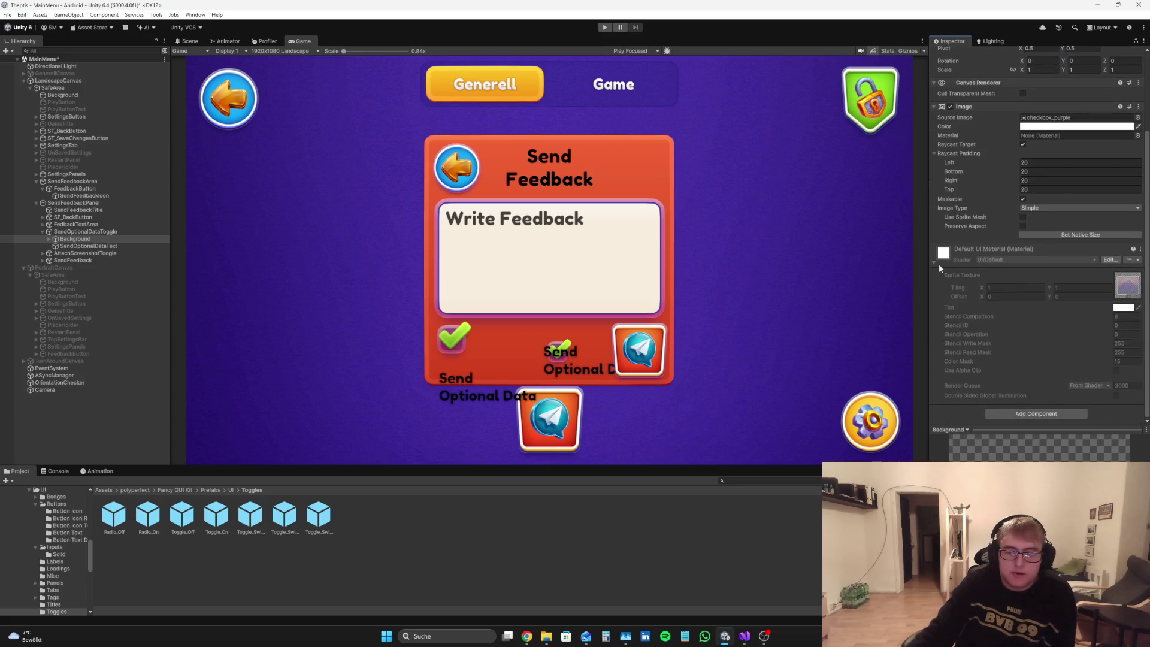
click(938, 264)
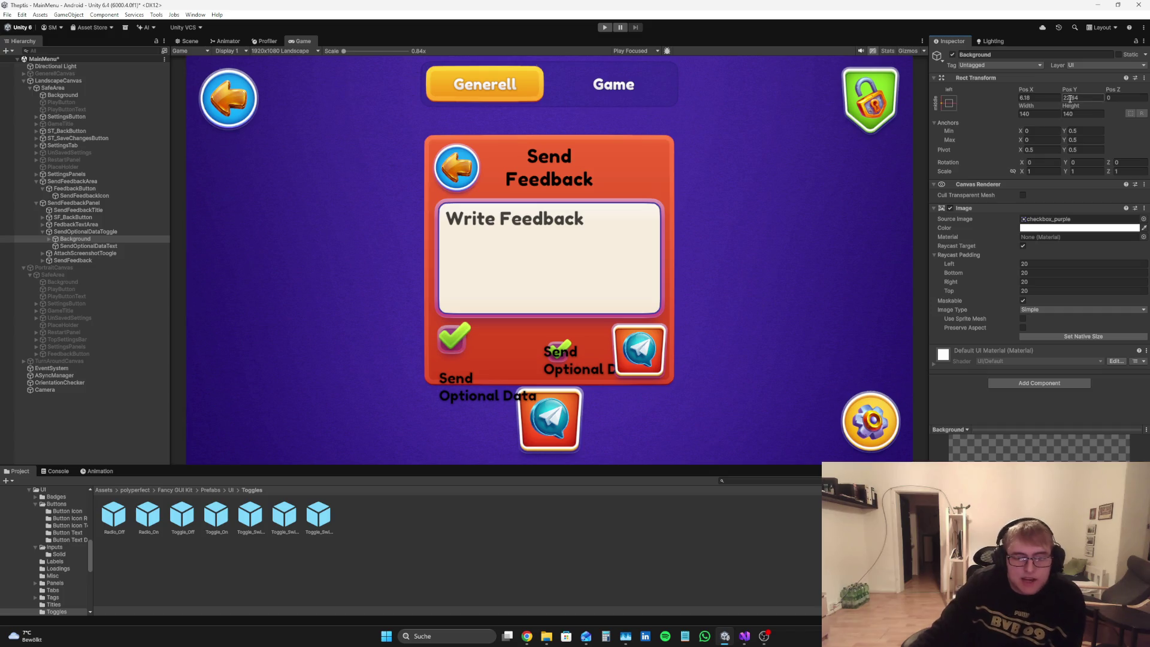
click(1019, 97)
text(3.5)
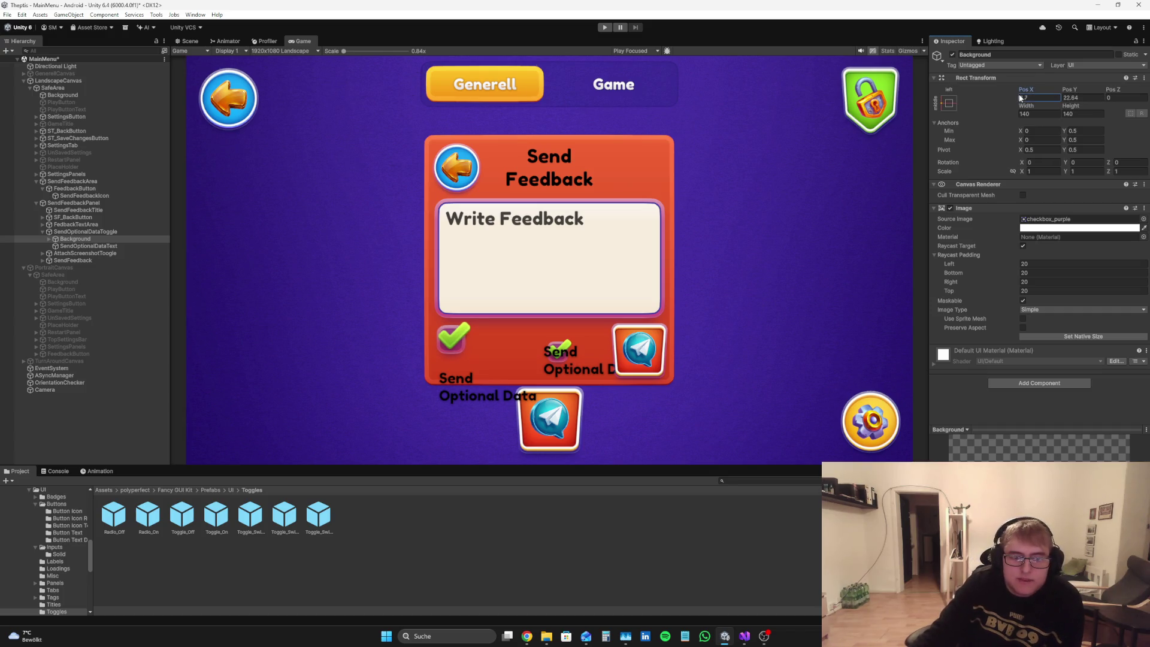
mouse_move(1012, 98)
mouse_down()
mouse_move(979, 95)
mouse_move(992, 96)
mouse_up()
click(1037, 98)
text(0)
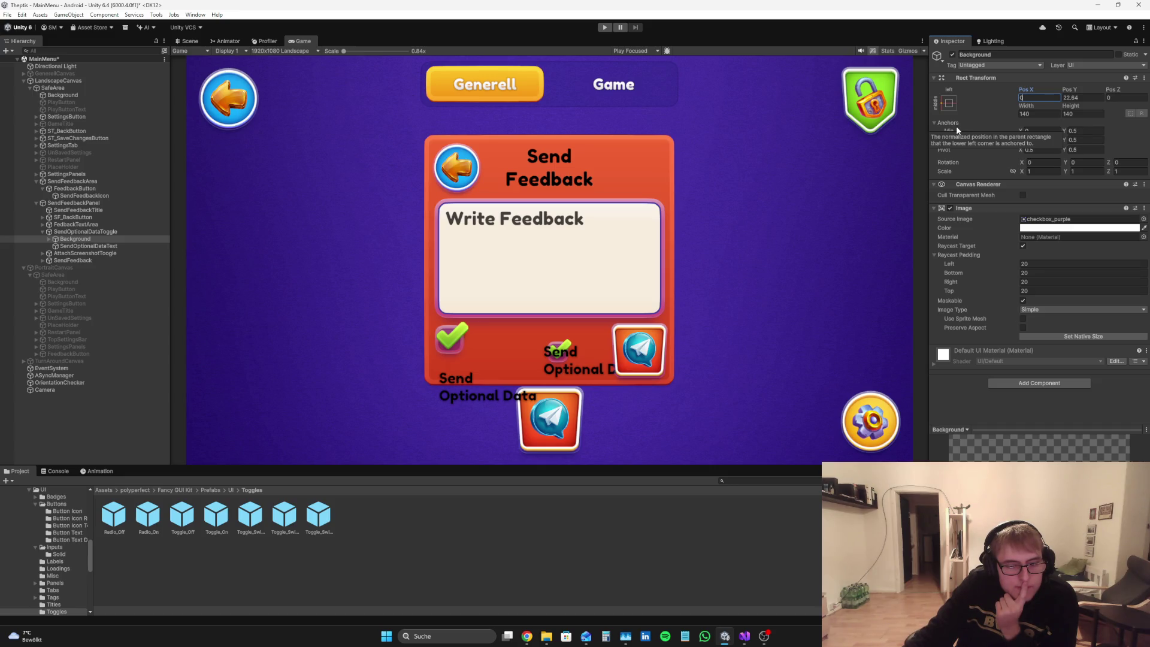
Step: Move the SendOptionalDataText label's Pos Y to about -7.8, next to the enlarged checkmark
click(102, 246)
mouse_move(1066, 89)
mouse_down()
mouse_move(1077, 89)
mouse_move(369, 67)
mouse_move(357, 82)
mouse_move(662, 62)
mouse_move(789, 163)
mouse_move(684, 216)
mouse_move(479, 395)
mouse_move(529, 373)
mouse_move(522, 388)
mouse_up()
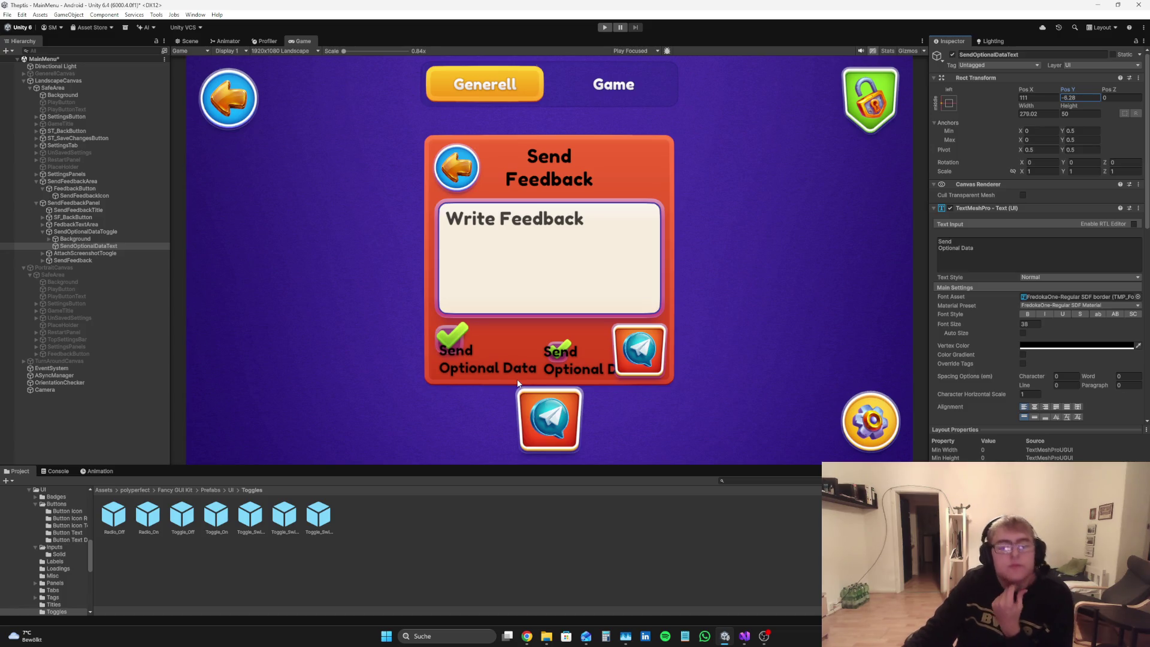
mouse_move(522, 388)
mouse_down()
mouse_move(628, 332)
mouse_move(510, 397)
mouse_move(519, 395)
mouse_up()
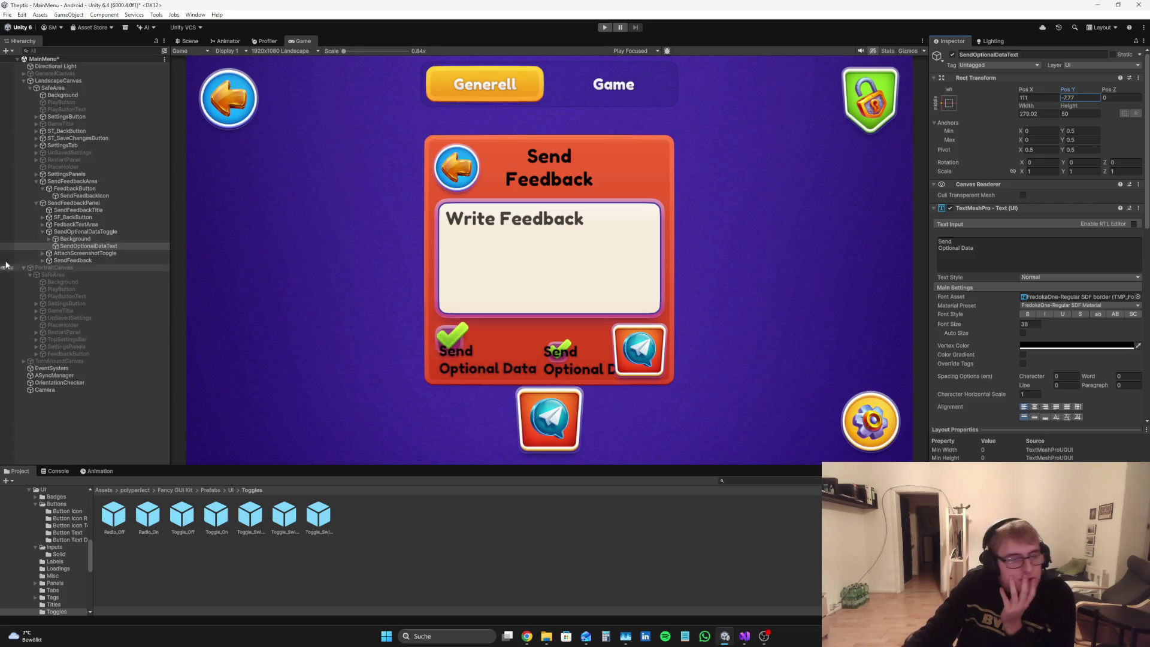
click(43, 254)
Step: Add a line break to the AttachScreenShotText label so 'Attach' sits above 'Screenshot'
click(74, 268)
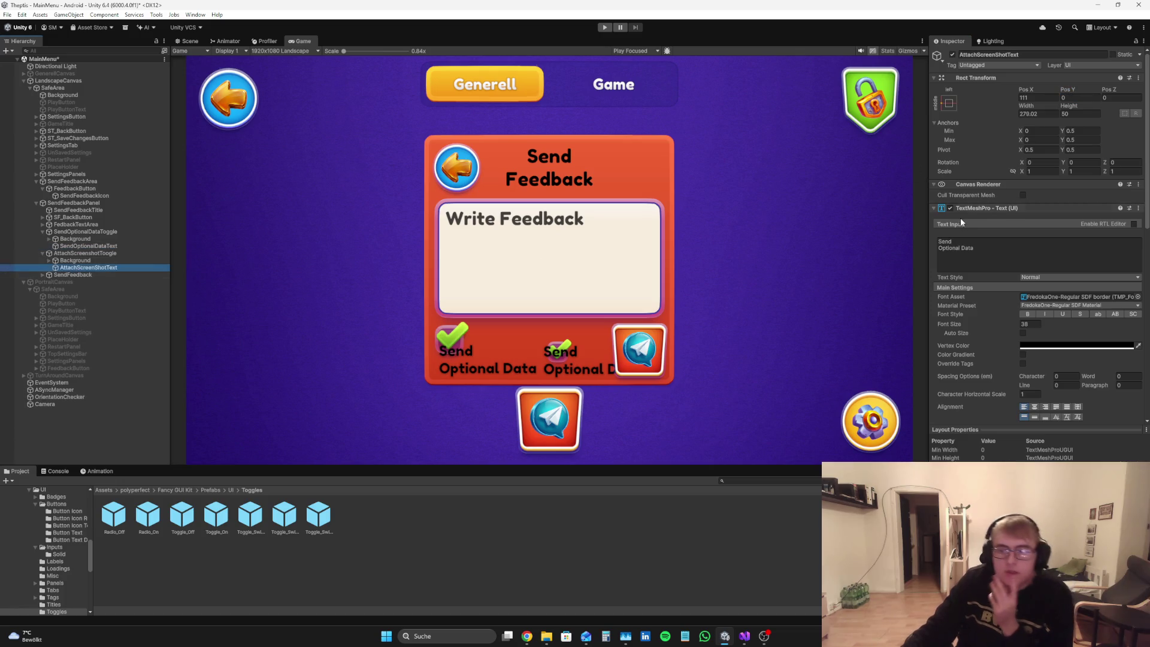
click(988, 244)
text(Atta)
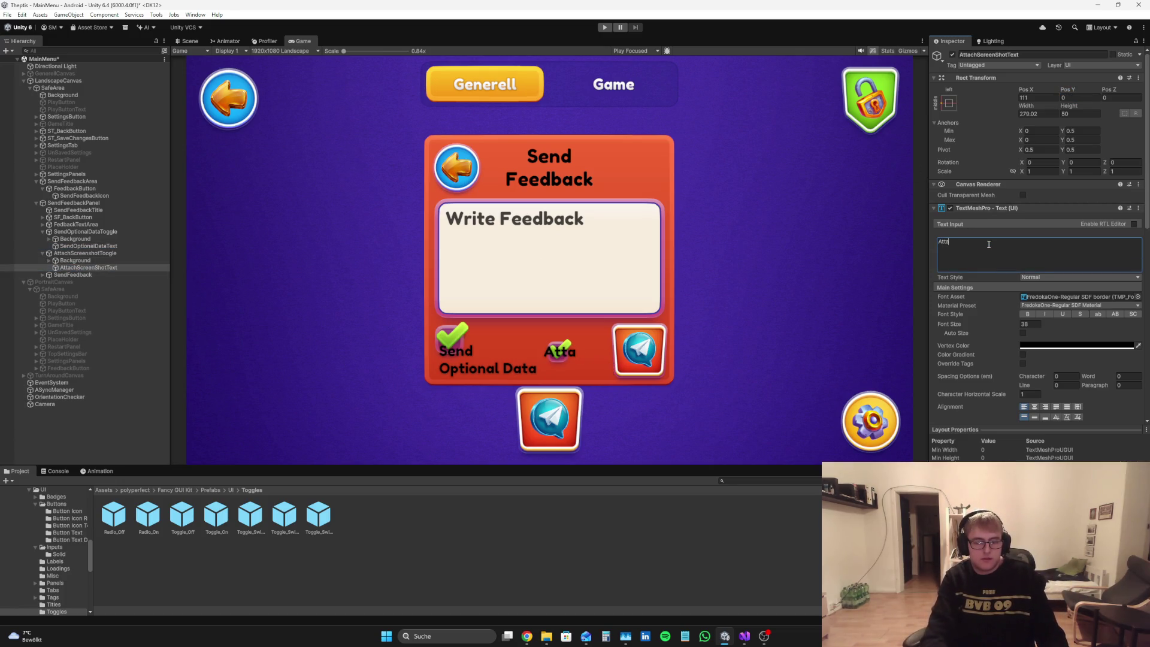
text(ch Screenshot)
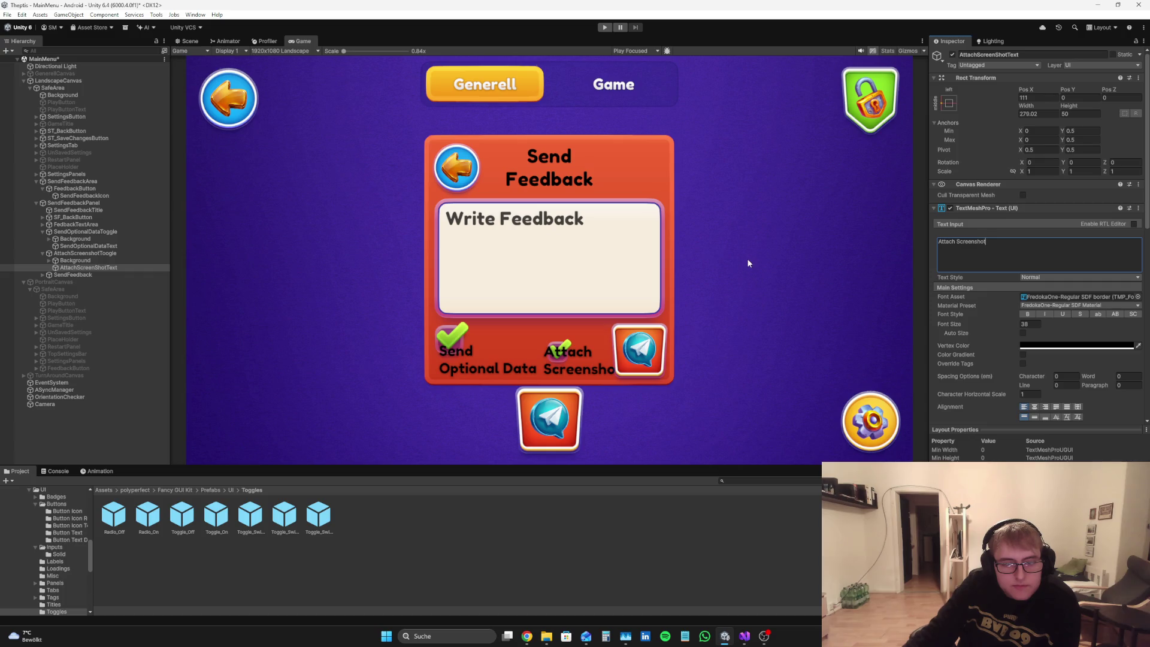
click(957, 242)
key(Return)
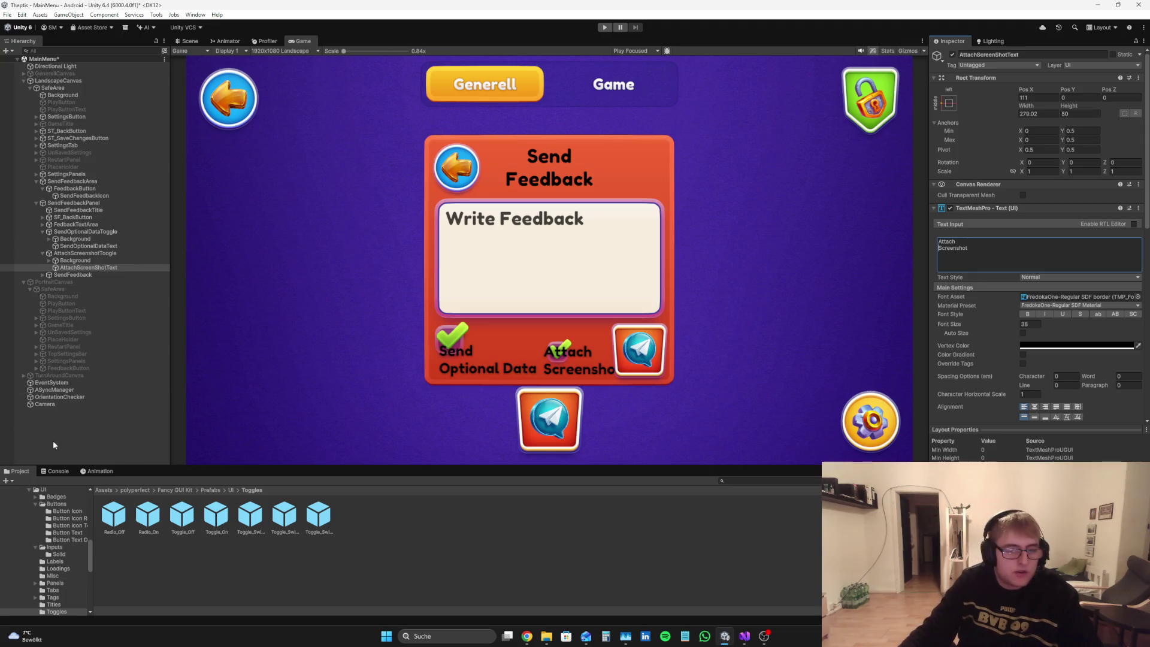
click(81, 431)
click(96, 246)
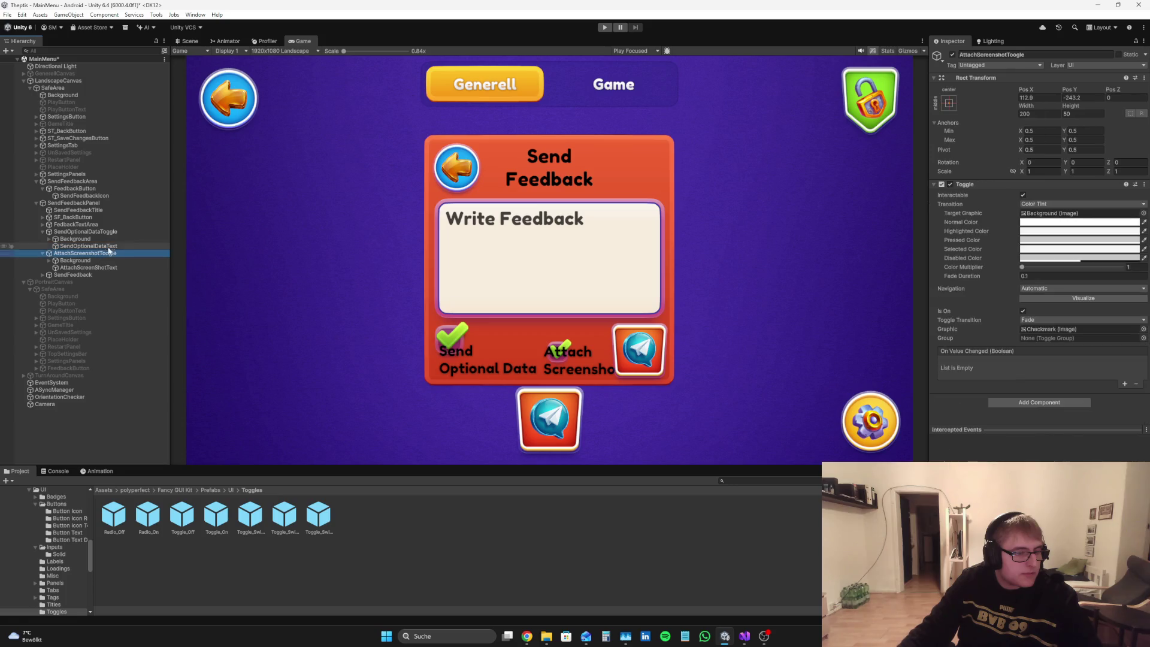
Step: Move the Send Optional Data checkmark right of its label and adjust the toggle's Pos Y
drag(1067, 89, 1085, 126)
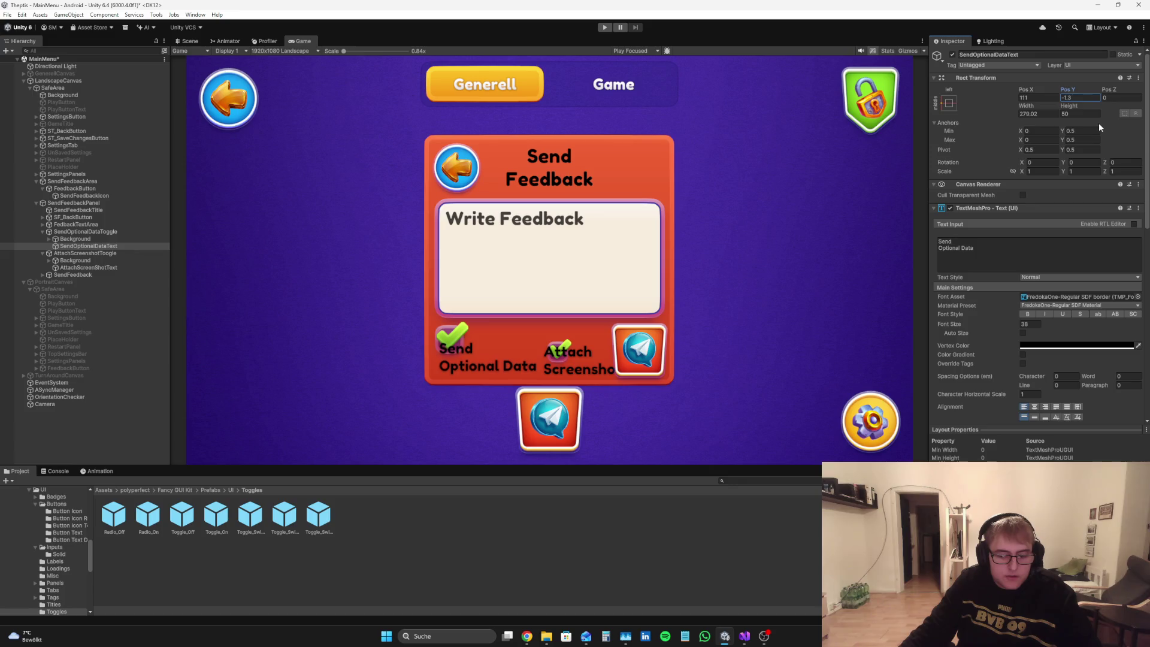
click(75, 239)
click(1032, 95)
mouse_move(1031, 95)
mouse_down()
mouse_move(529, 114)
mouse_move(691, 110)
mouse_move(604, 120)
mouse_up()
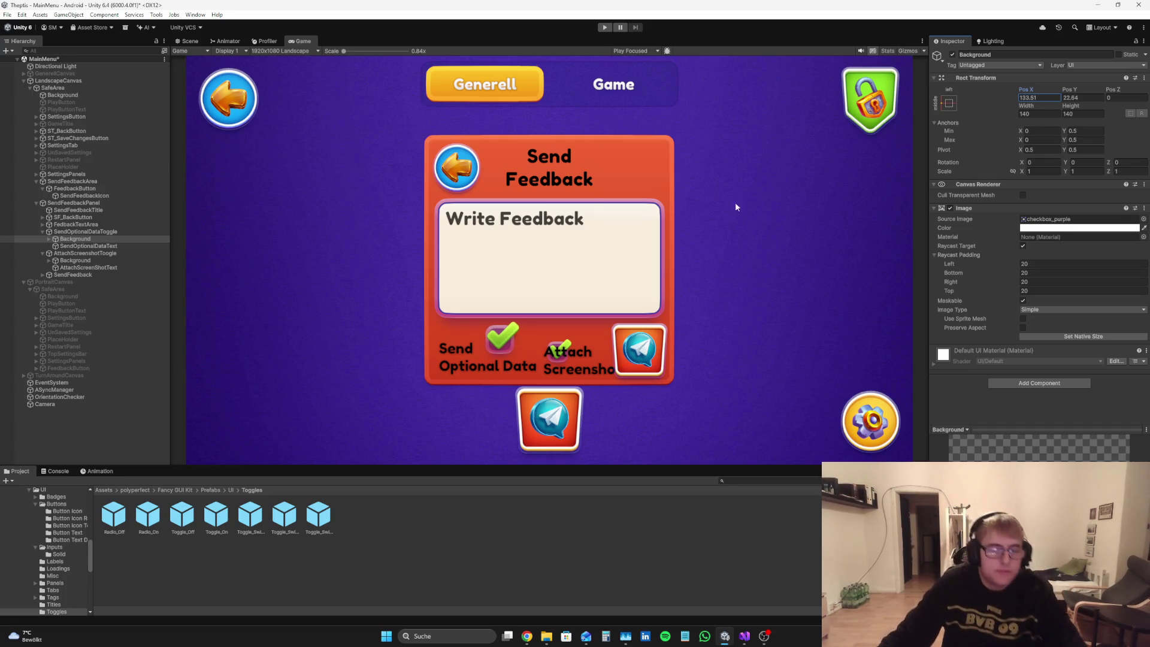
drag(1070, 90, 1098, 81)
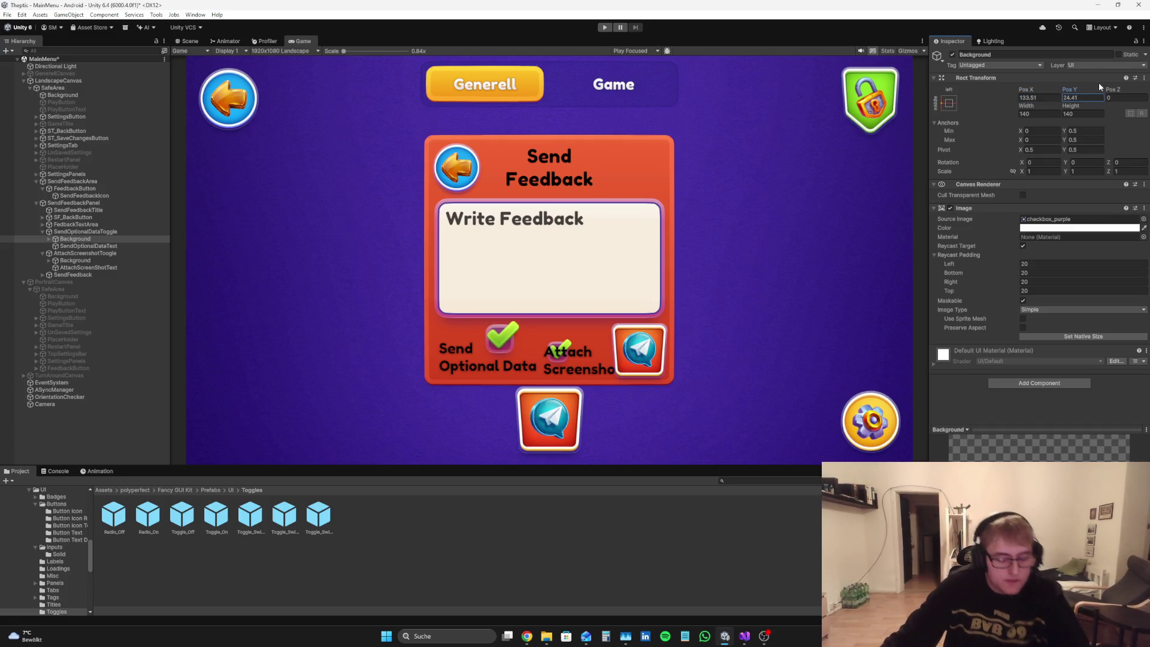
key(ctrl+z)
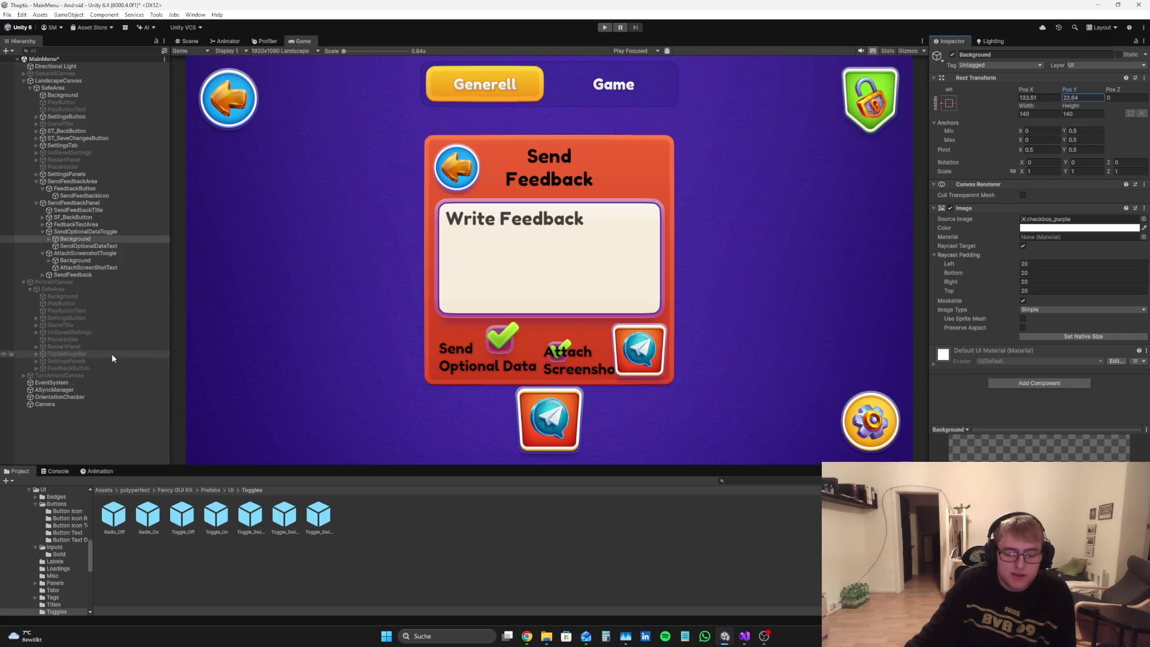
click(124, 232)
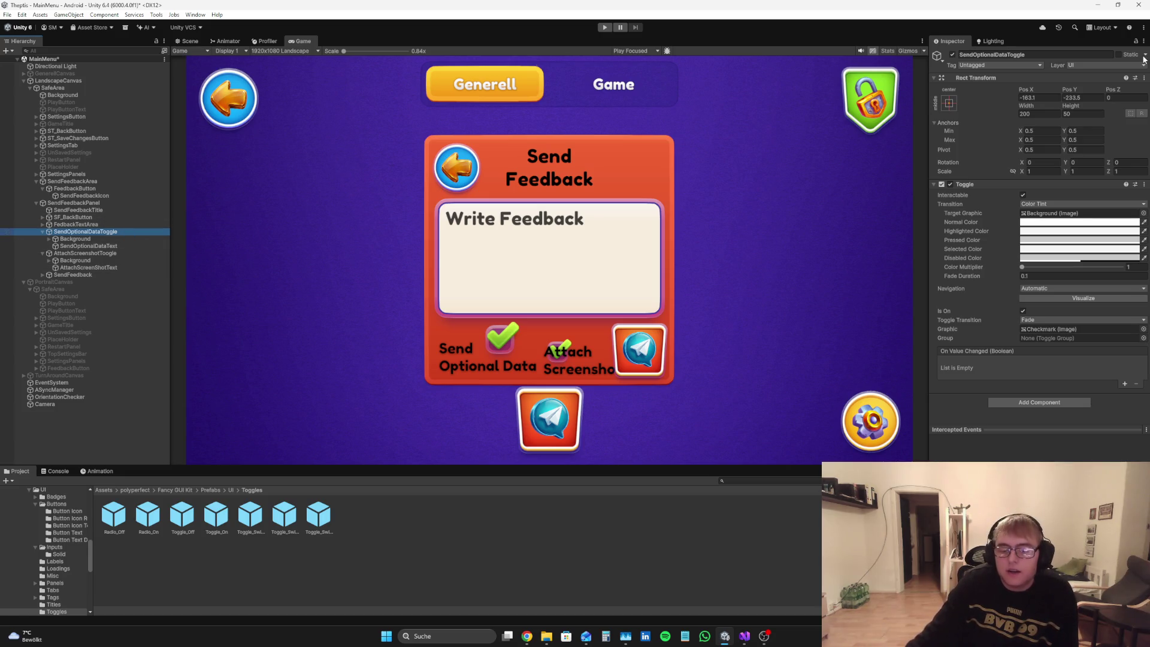
mouse_move(1069, 90)
mouse_down()
mouse_move(1092, 87)
mouse_move(41, 84)
mouse_move(1119, 135)
mouse_move(1086, 157)
mouse_move(1098, 157)
mouse_up()
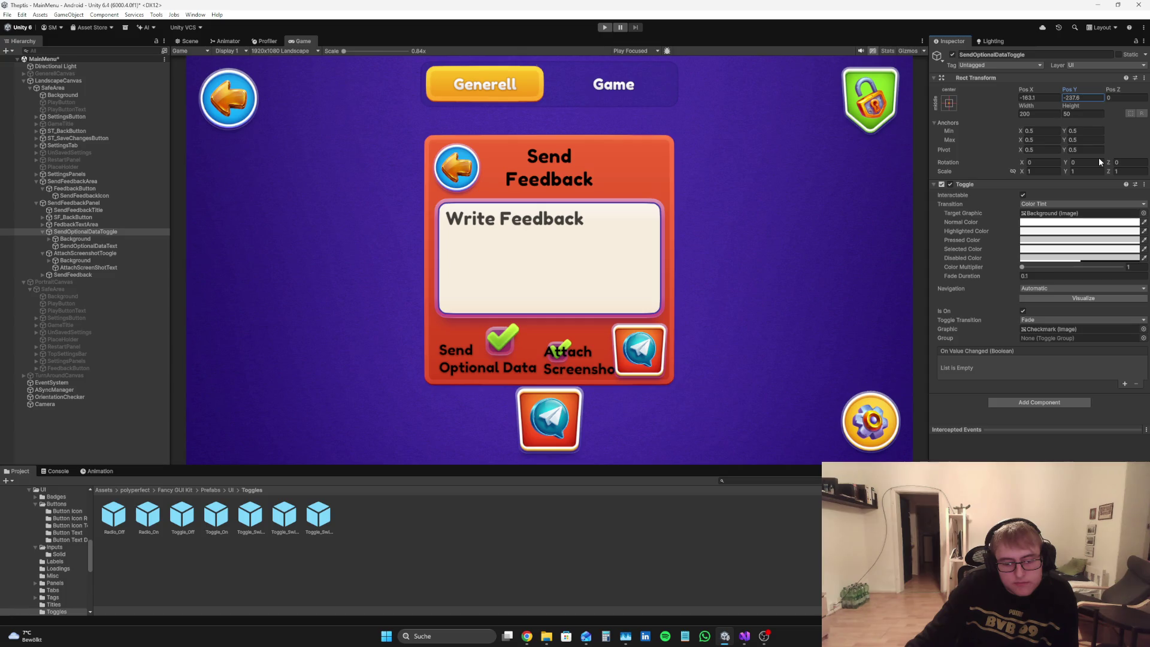
drag(1098, 157, 1096, 163)
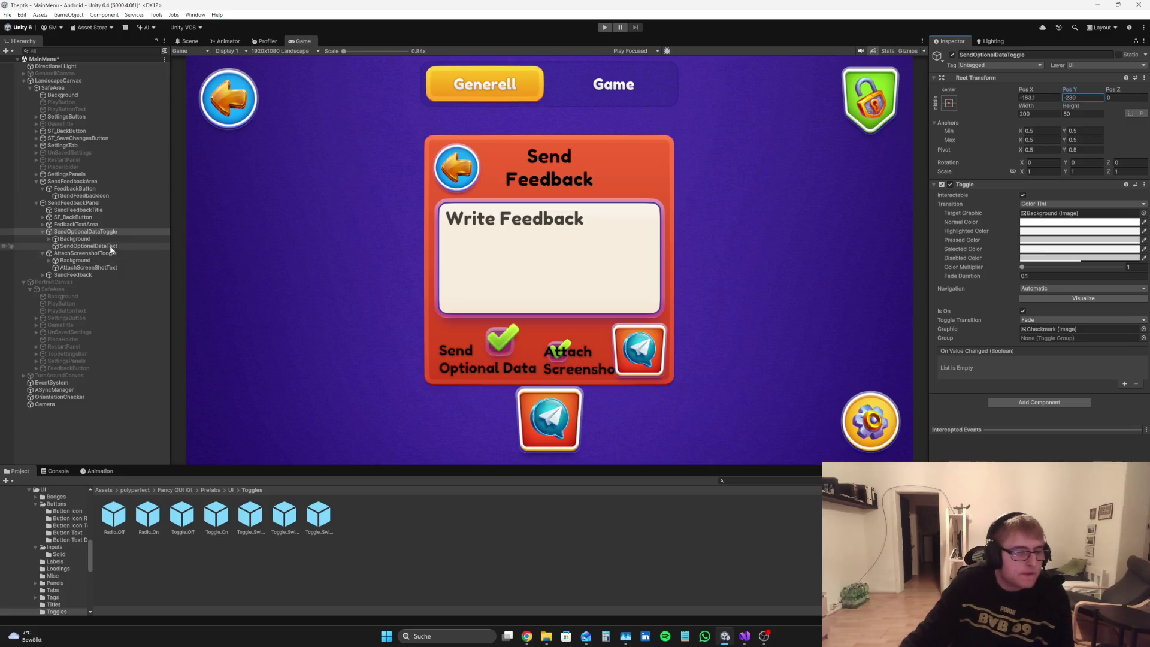
Step: Lower the Attach Screenshot toggle and move its checkmark beside its label
click(90, 253)
mouse_move(1077, 97)
mouse_down()
mouse_move(908, 104)
mouse_move(1070, 50)
mouse_move(983, 108)
mouse_up()
key(Down)
drag(1076, 93, 96, 109)
Step: Resize the Attach Screenshot checkmark to 120 by 120, raise it, and add a Radio_Off prefab
click(1031, 114)
text(120)
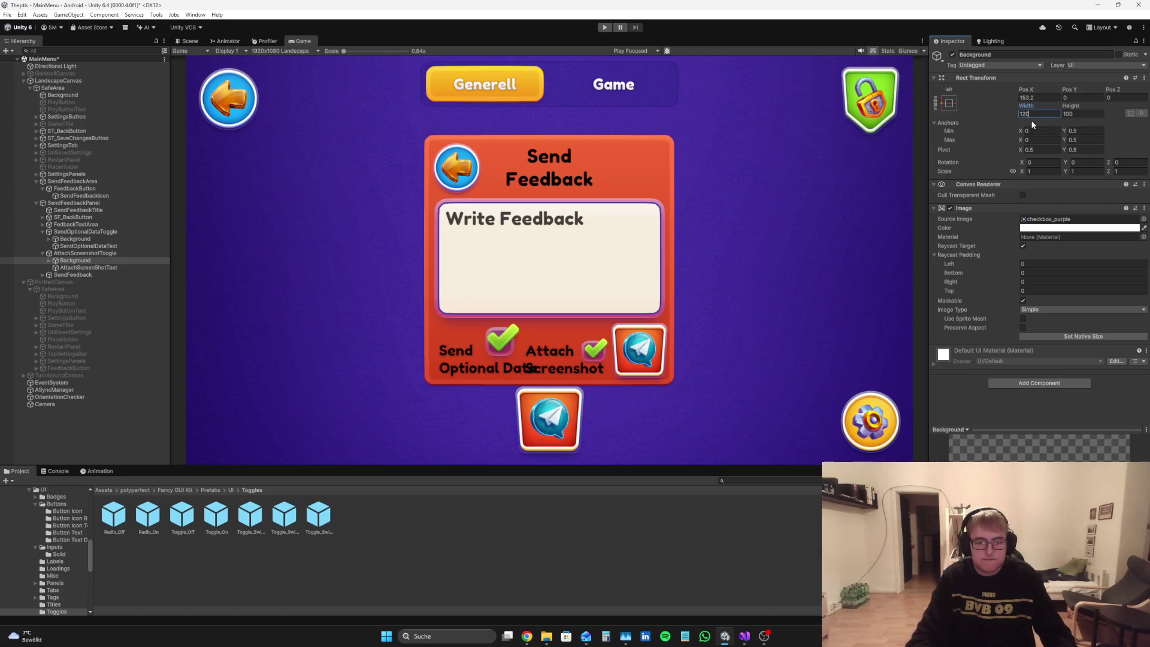
click(1085, 116)
text(120)
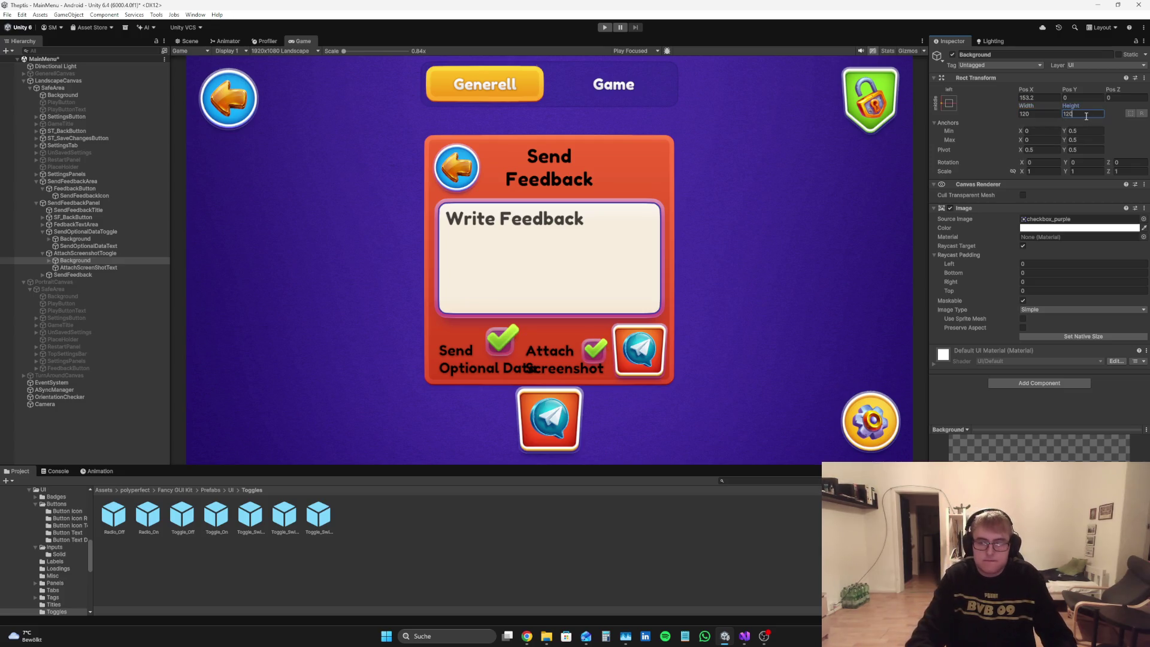
mouse_move(1069, 90)
mouse_down()
mouse_move(87, 28)
mouse_move(91, 43)
mouse_move(79, 44)
mouse_up()
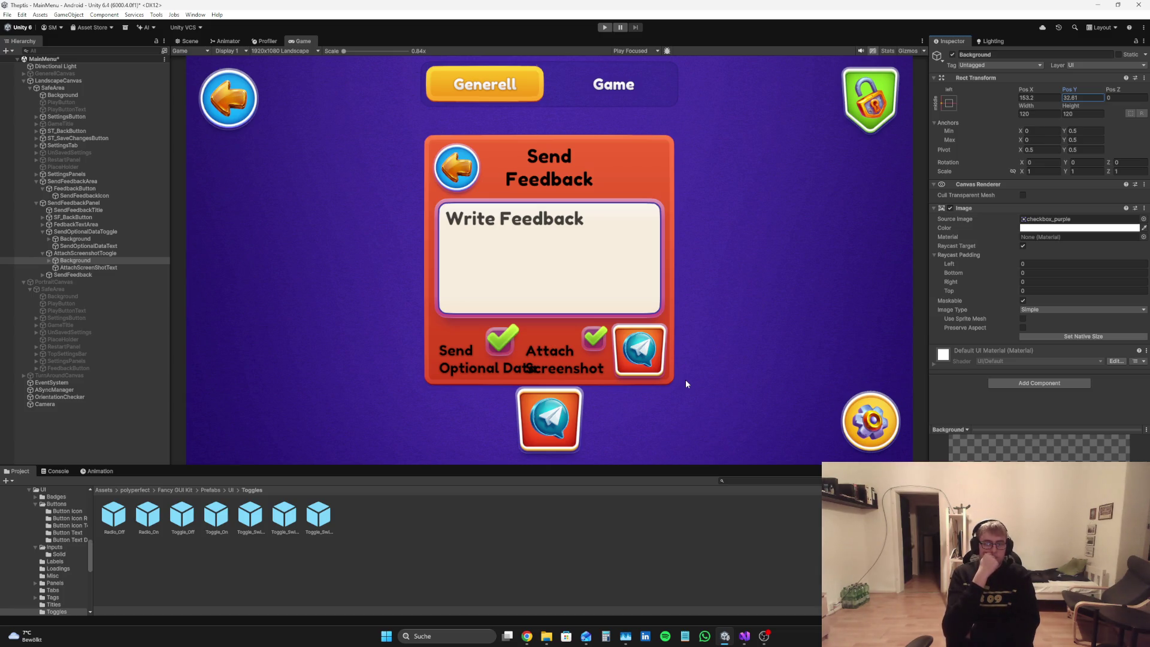
drag(117, 530, 90, 232)
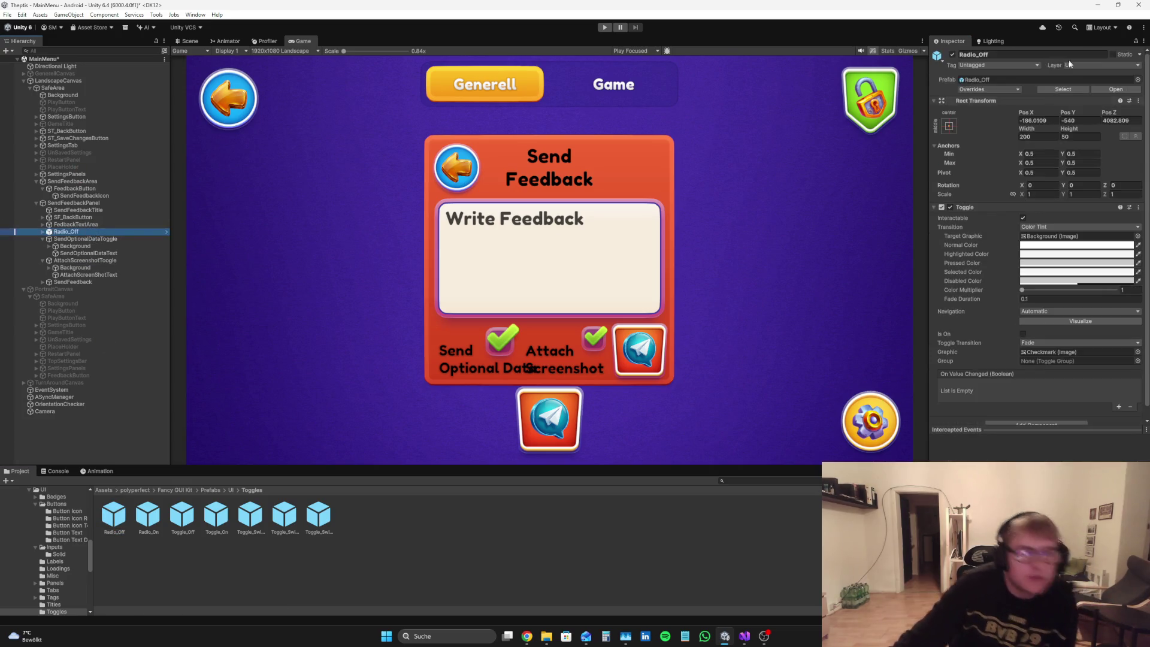
Step: Center the Radio_Off button with anchor presets and set its Pos Z to 0
click(948, 126)
alt+click(997, 209)
click(1120, 120)
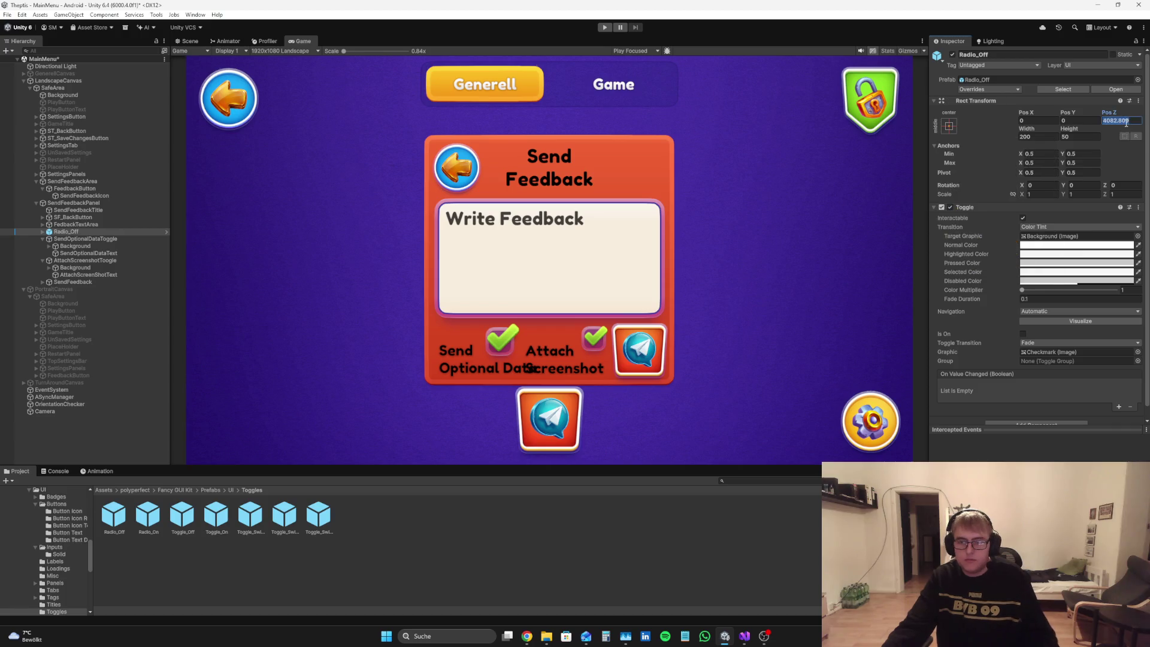
text(0)
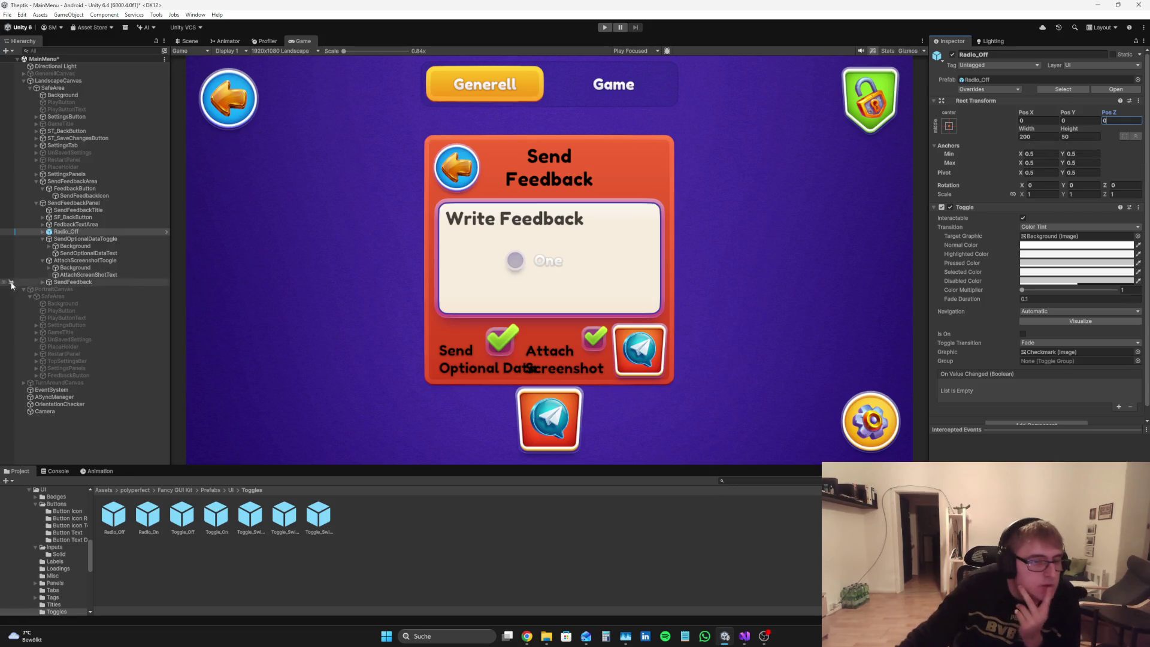
Step: Change the radio button's label text from 'One' to 'Send Optional Data'
click(43, 232)
click(72, 239)
click(72, 246)
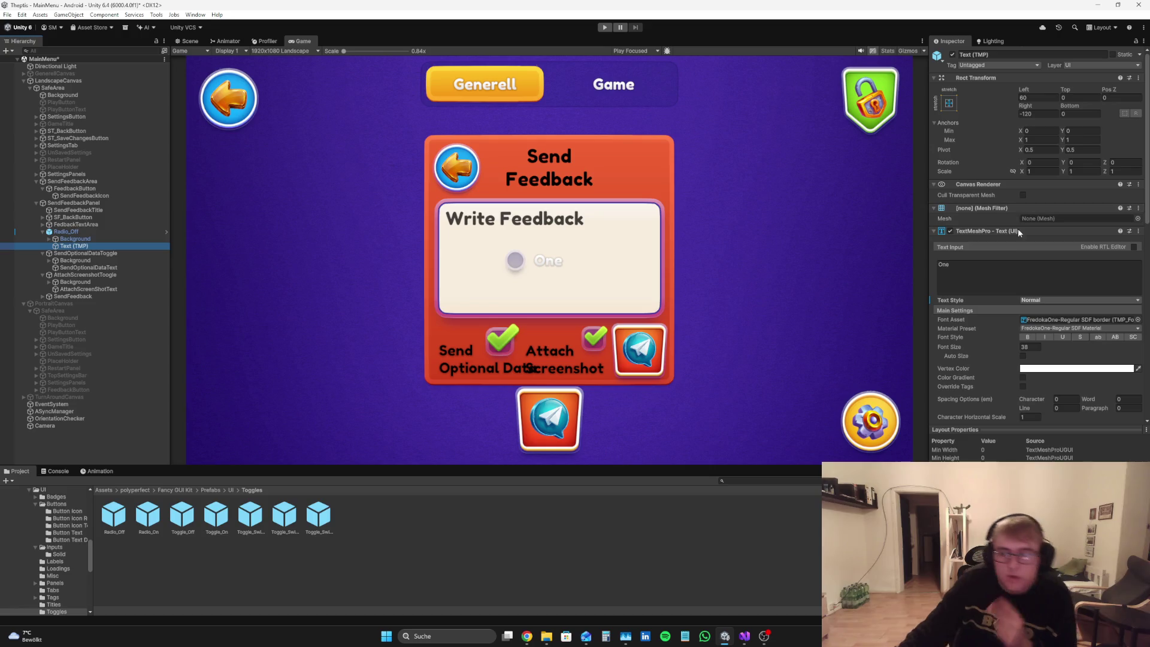
click(1006, 275)
key(ctrl+a)
text(Send Optional Dat)
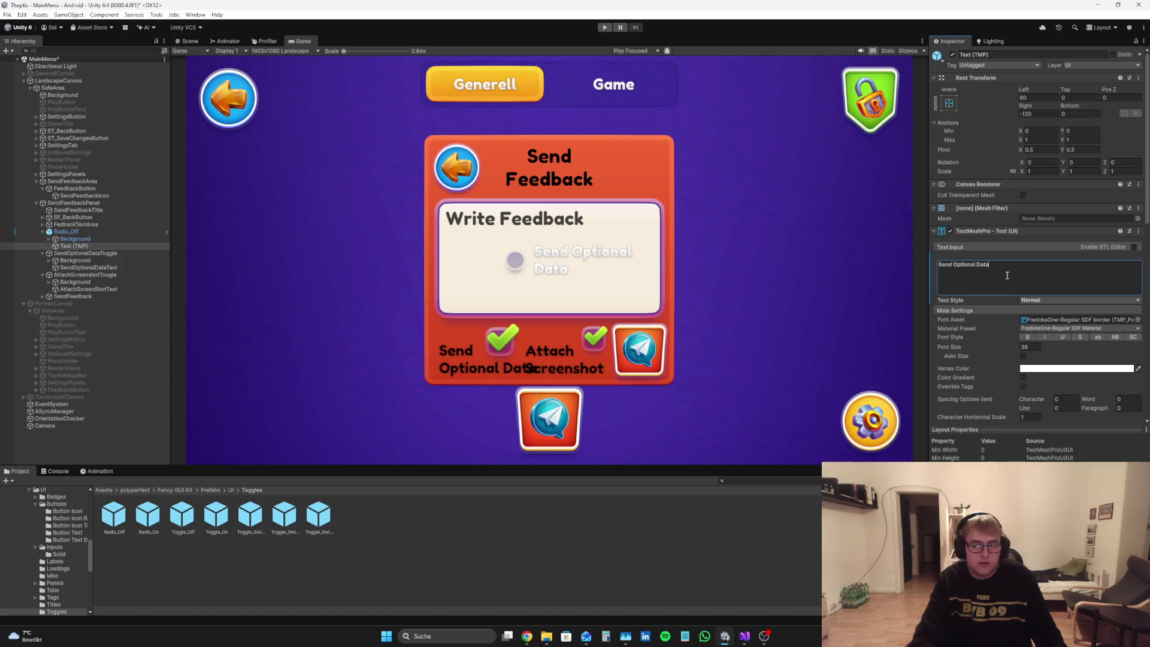
key(ctrl+a)
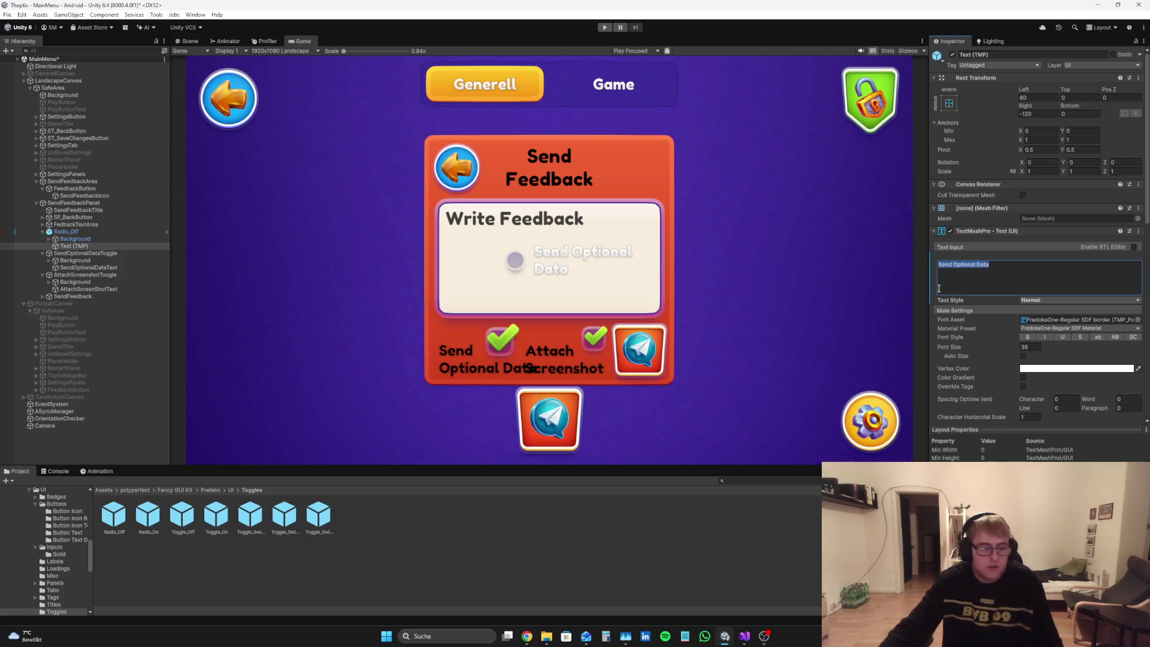
click(74, 231)
right_click(75, 232)
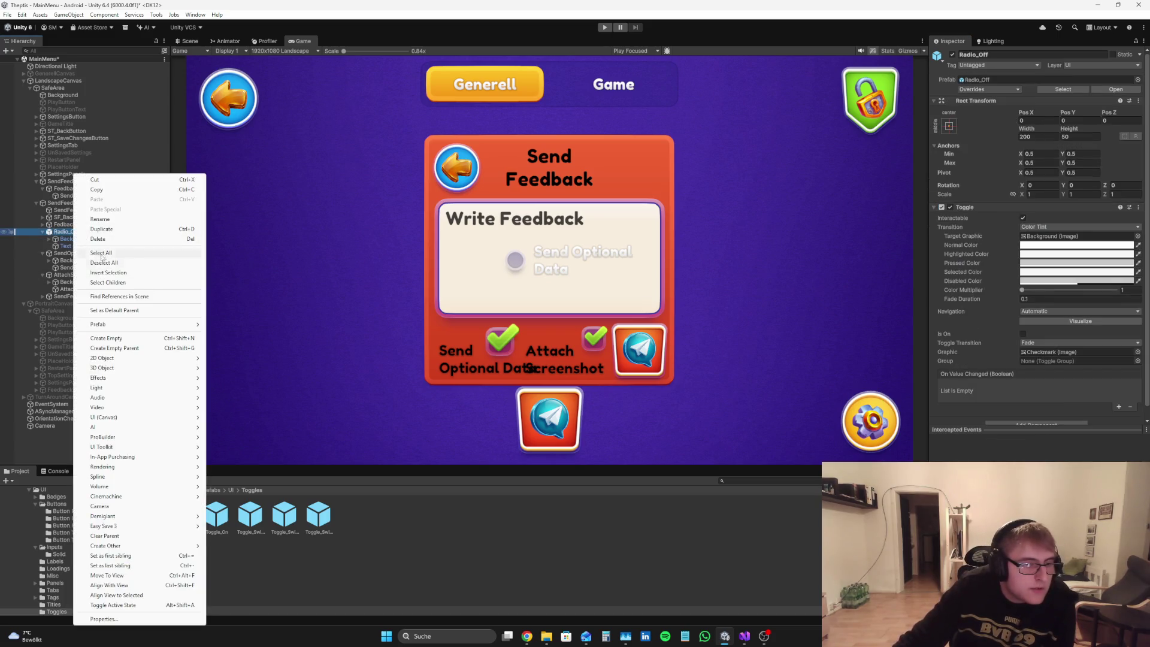
Step: Delete the radio button and add the Toggle_Switch_On prefab to the panel
click(111, 239)
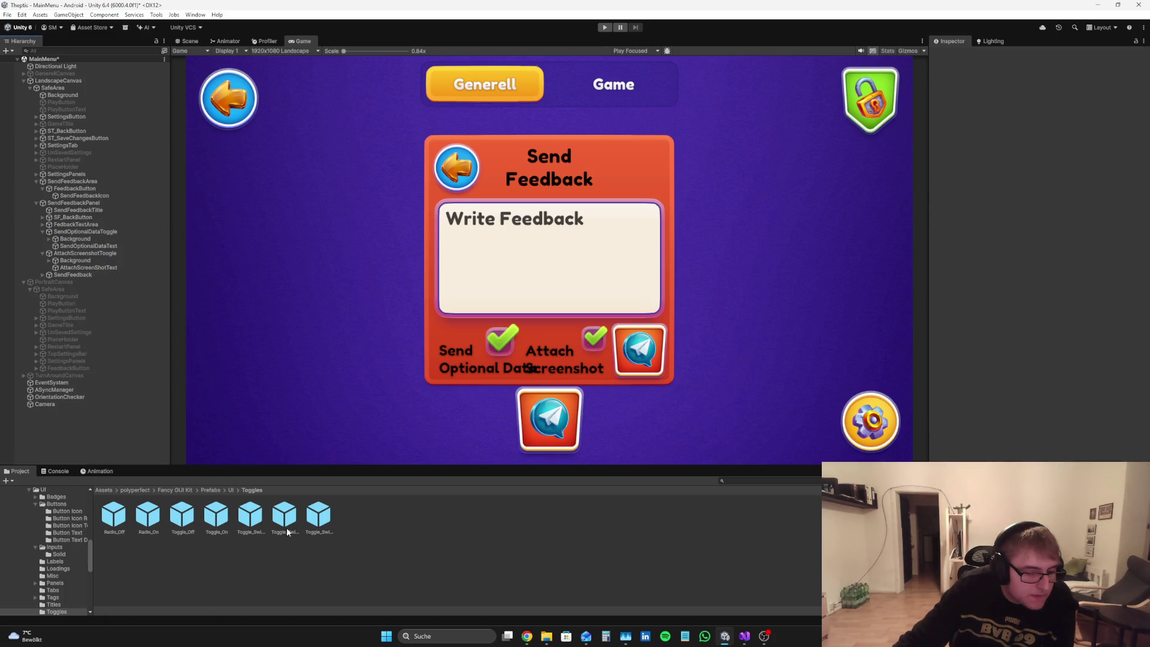
click(316, 520)
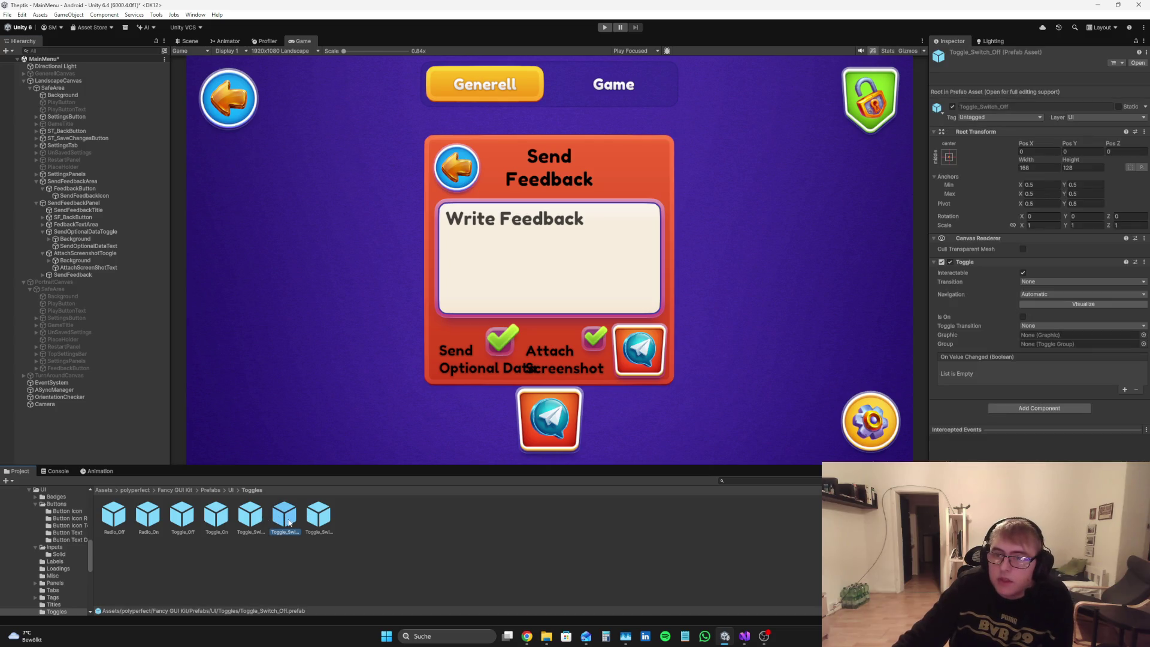
mouse_move(312, 523)
mouse_down()
mouse_move(84, 213)
mouse_move(84, 180)
mouse_move(72, 240)
mouse_move(70, 228)
mouse_up()
Step: Center the switch with anchor presets, set Pos Z to 0, and inspect its background
click(948, 125)
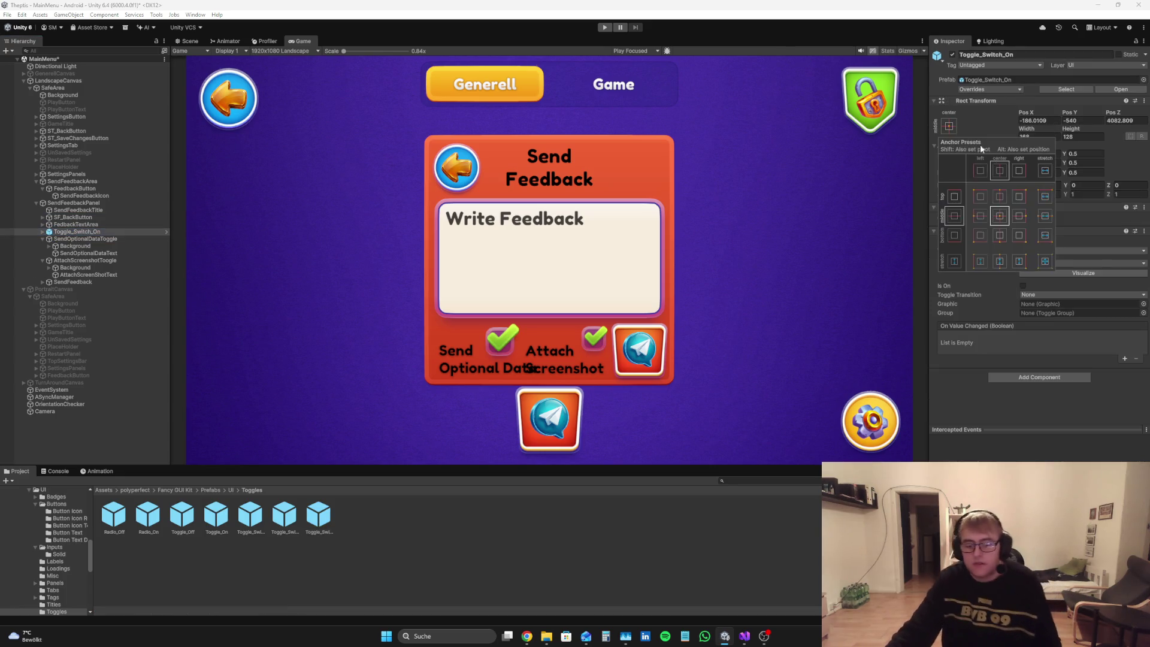
alt+click(1000, 216)
click(1133, 121)
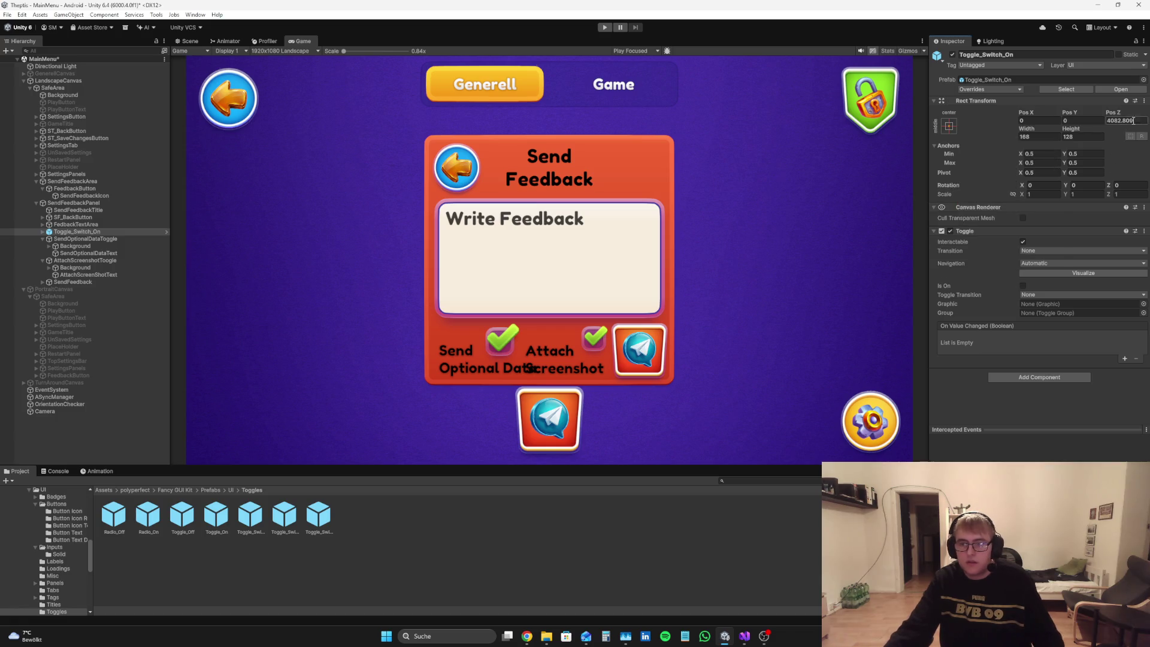
text(0)
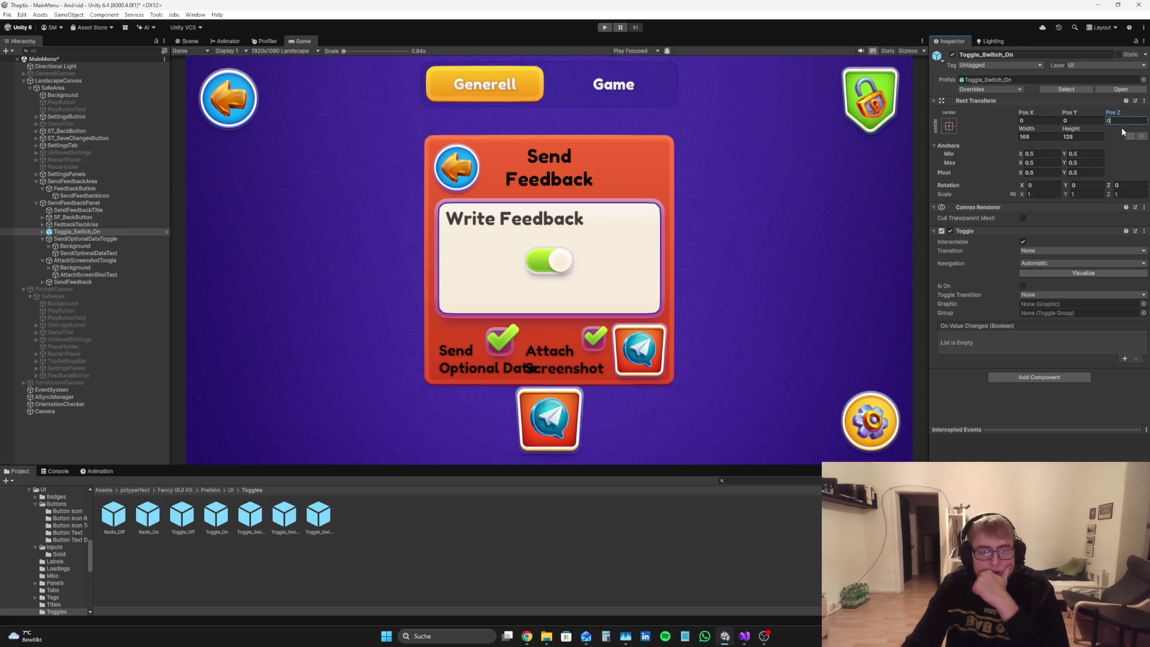
click(42, 232)
click(71, 239)
click(49, 239)
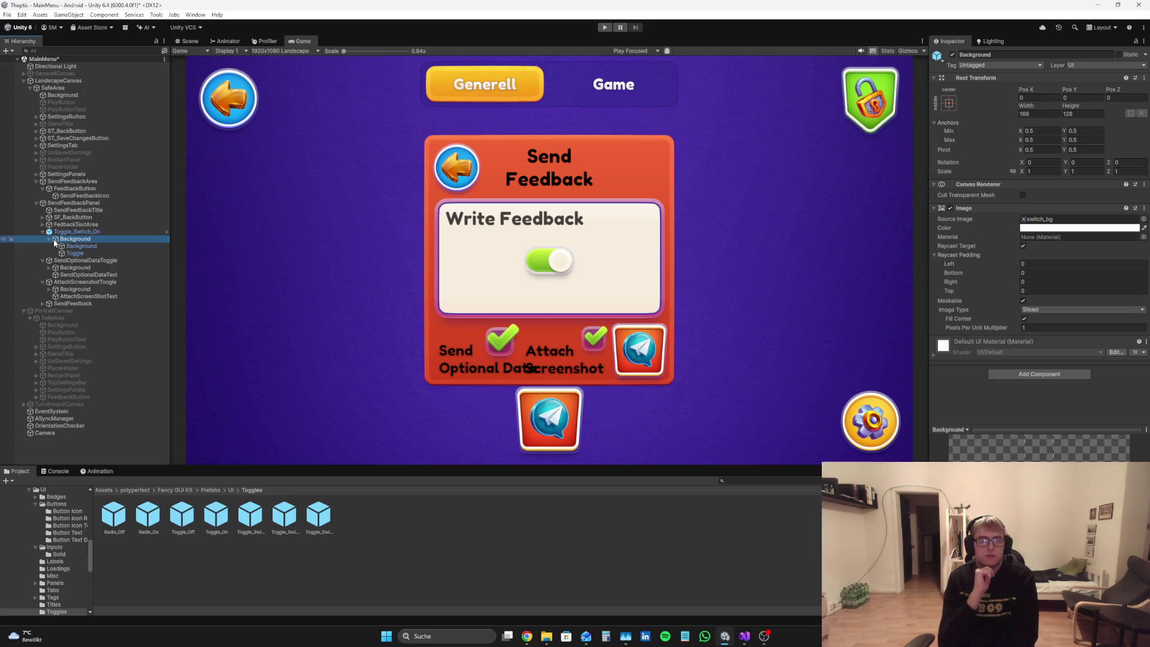
Step: Delete Toggle_Switch_On, SendOptionalDataToggle and AttachScreenshotToogle from the Hierarchy
click(54, 232)
right_click(54, 232)
click(90, 242)
right_click(57, 233)
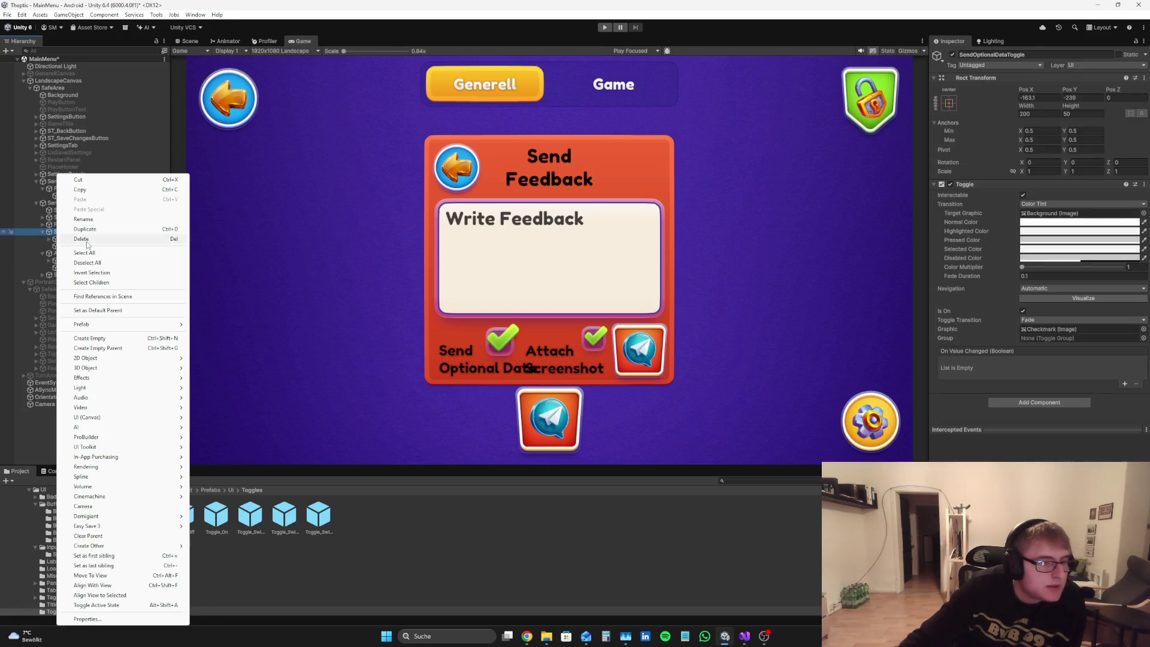
click(105, 239)
right_click(81, 232)
click(105, 239)
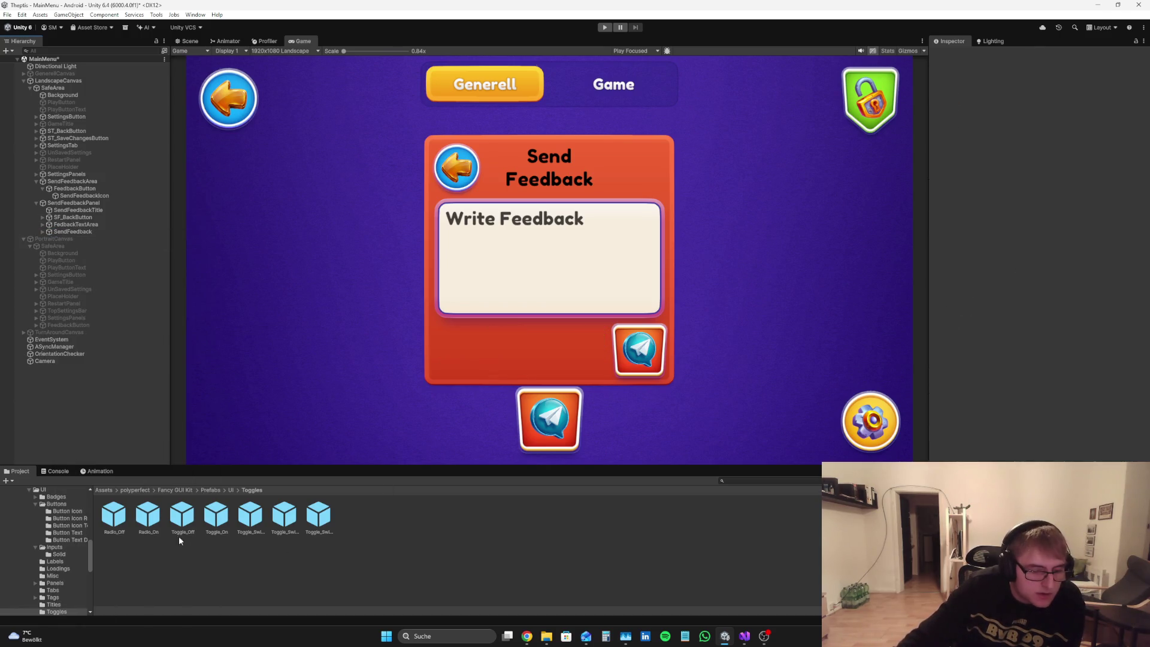
Step: Add the Radio_On prefab to the panel, centred with Pos Z 0
mouse_move(112, 76)
mouse_down()
mouse_move(84, 198)
mouse_move(78, 308)
mouse_move(78, 225)
mouse_up()
click(948, 126)
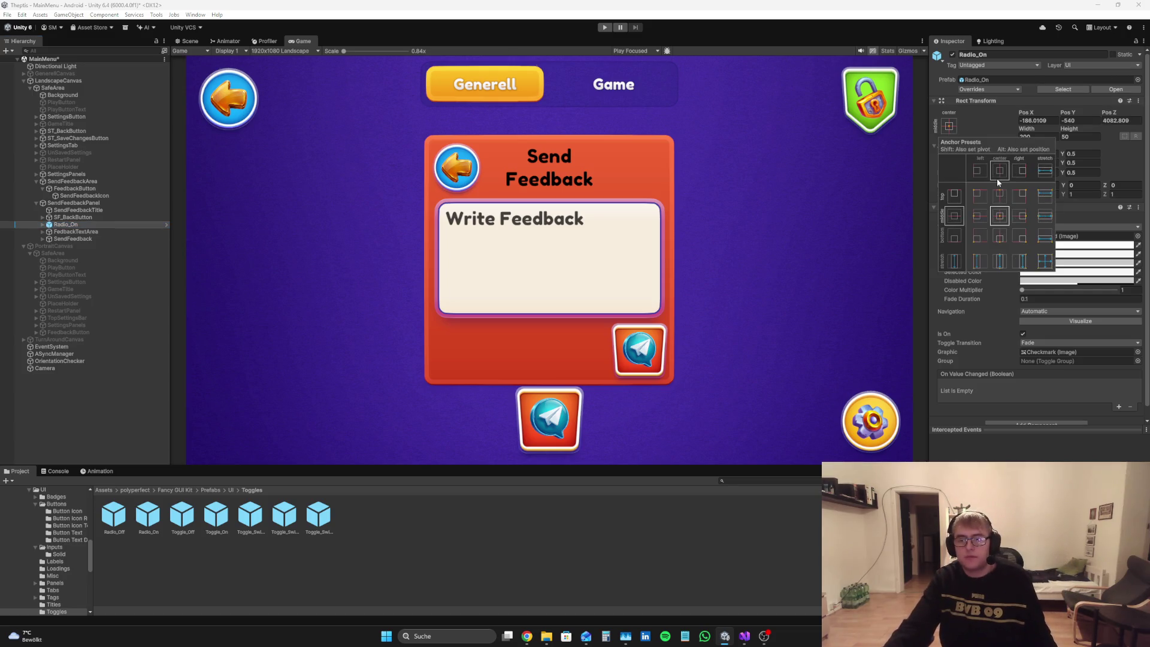
alt+click(998, 220)
click(1125, 120)
text(0)
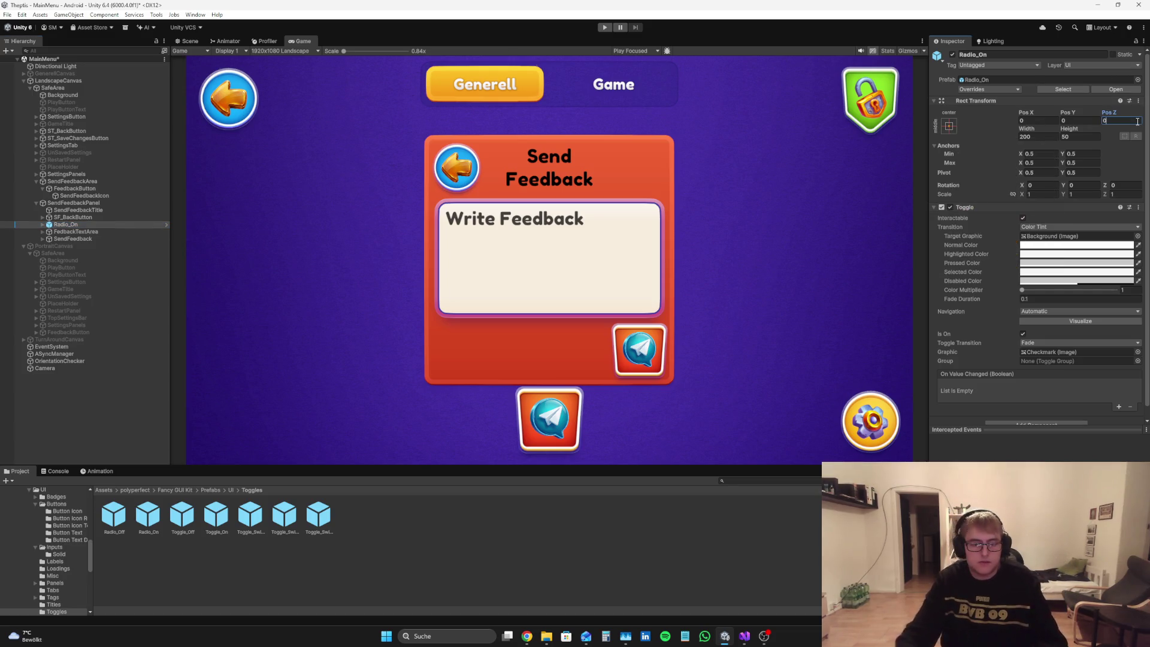
key(Return)
Step: Move the 'Two' radio toggle to the panel's lower left, around X -177, Y -226
drag(1066, 113, 989, 162)
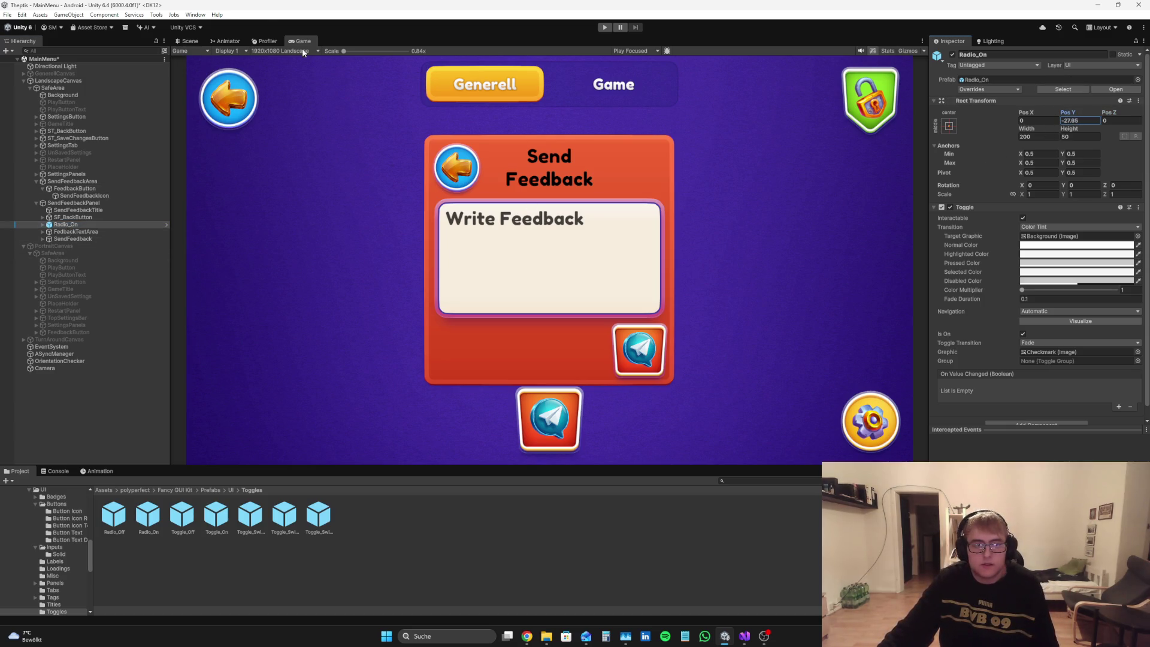
click(190, 41)
scroll(721, 208, down, 5)
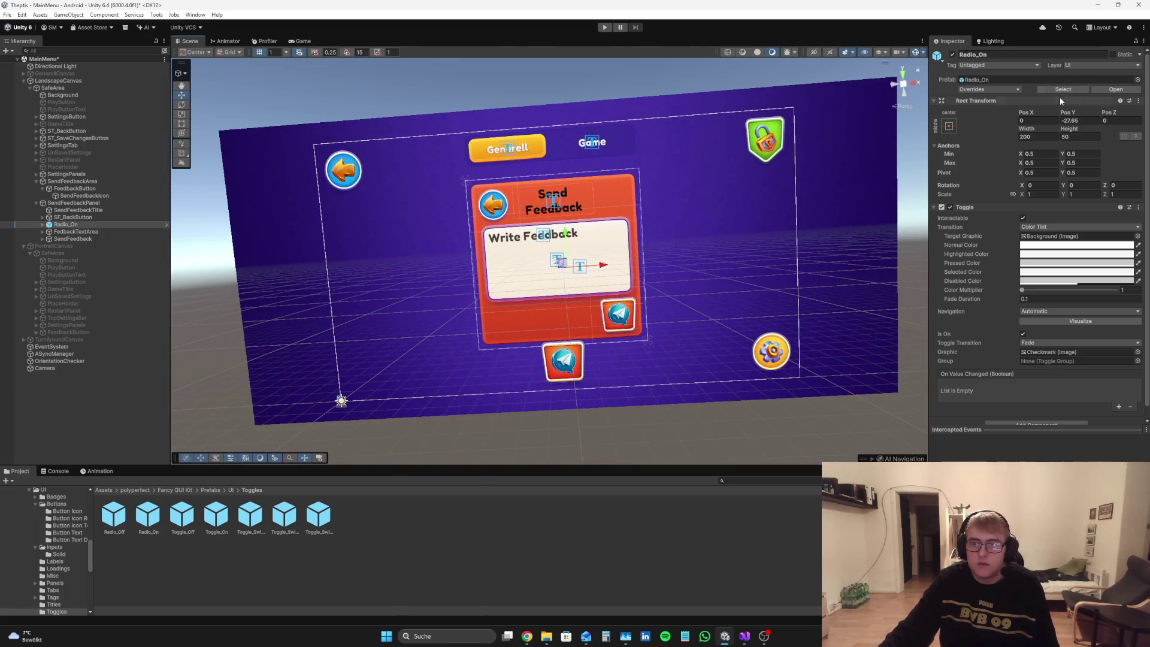
drag(1023, 164, 325, 80)
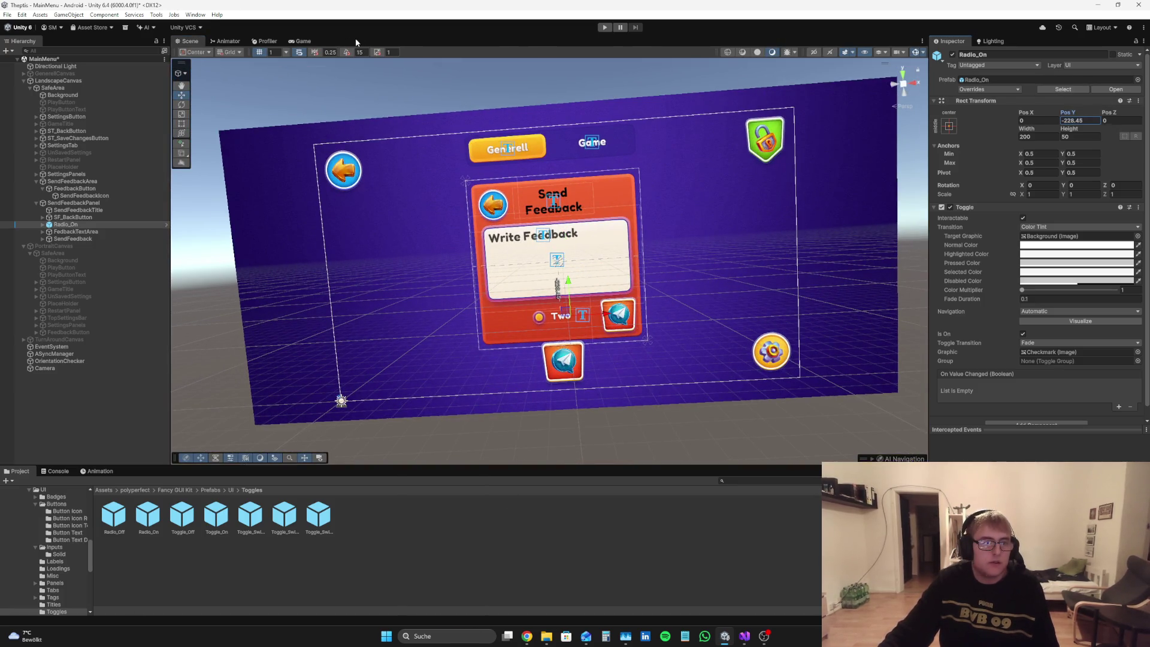
click(301, 41)
click(951, 126)
drag(1025, 112, 531, 97)
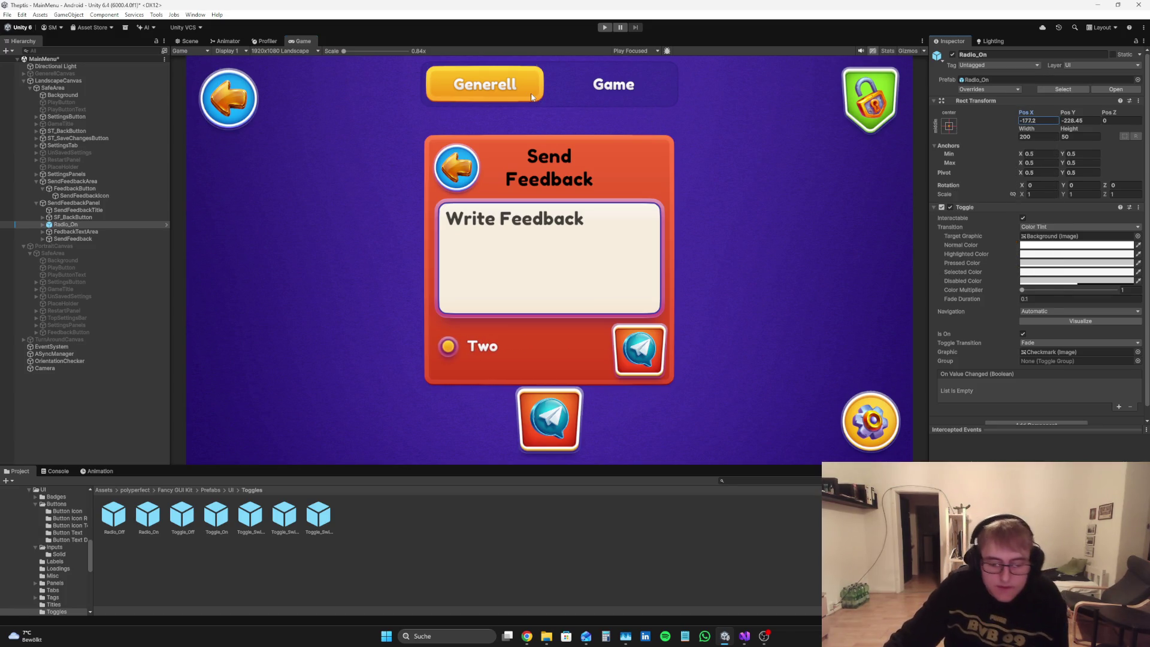
Step: Unpack the Radio_On toggle completely from its prefab
right_click(46, 225)
mouse_move(104, 324)
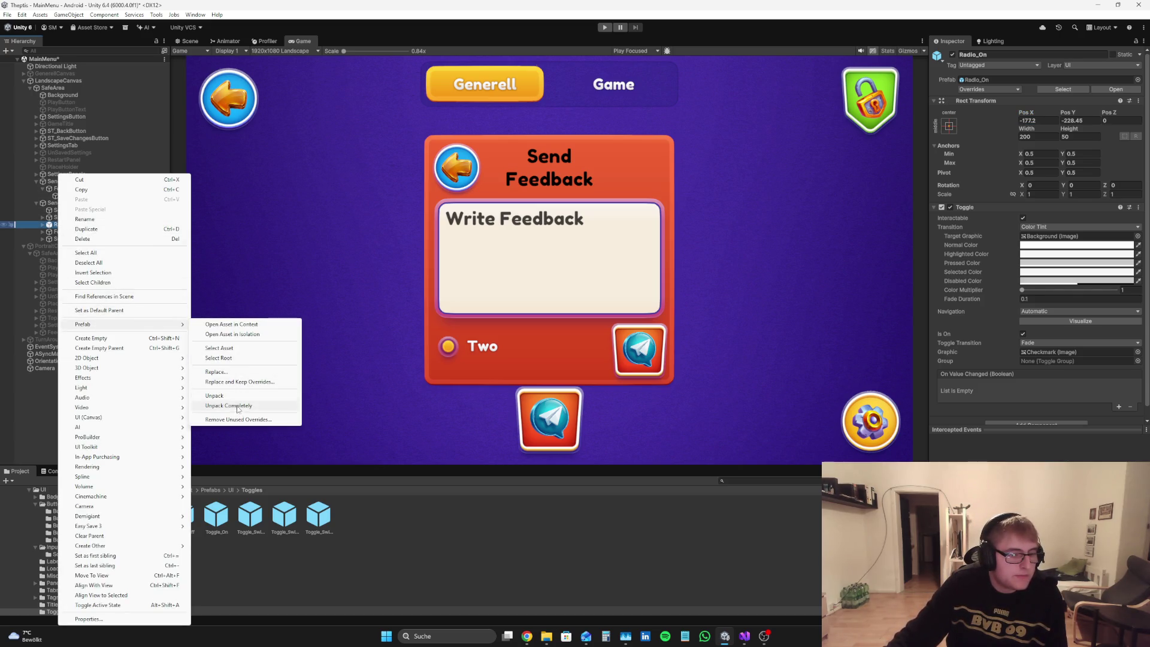
click(238, 406)
Step: Rename the Radio_On toggle to SendOptionalDataToggle
click(1009, 54)
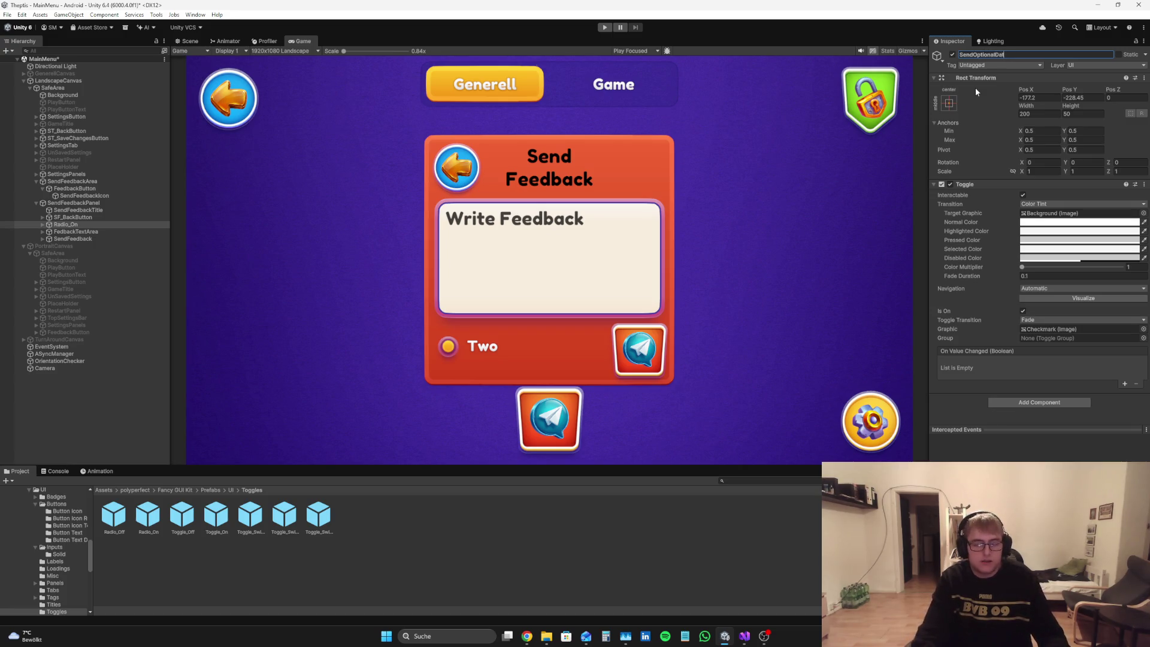
text(aTo)
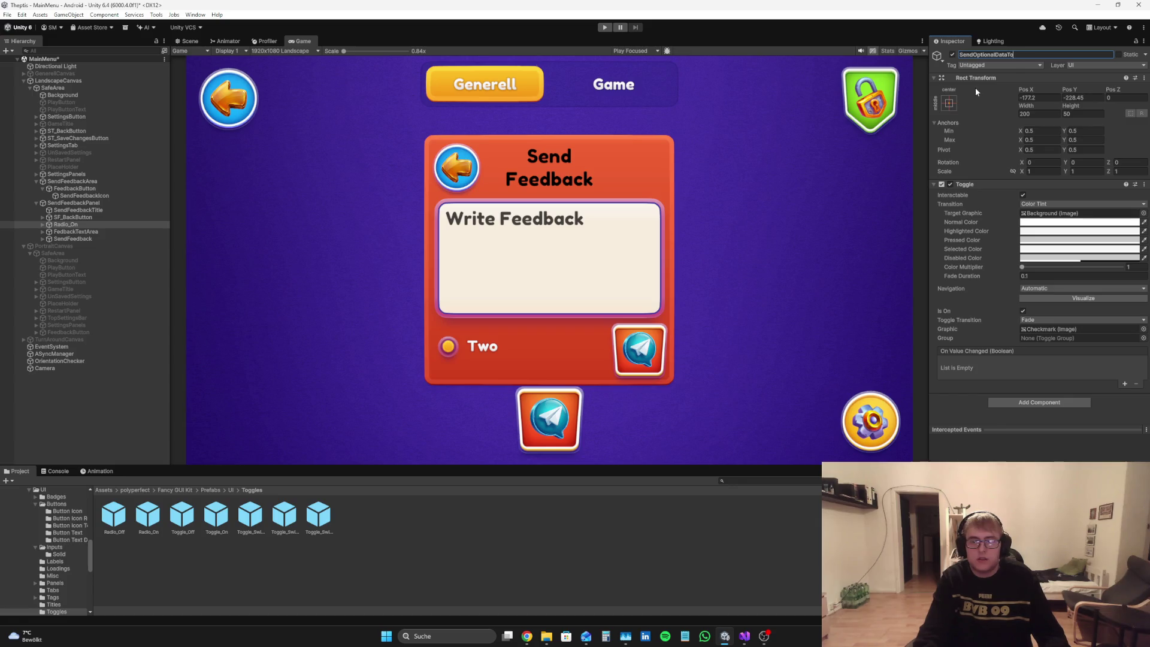
text(ggle)
key(Return)
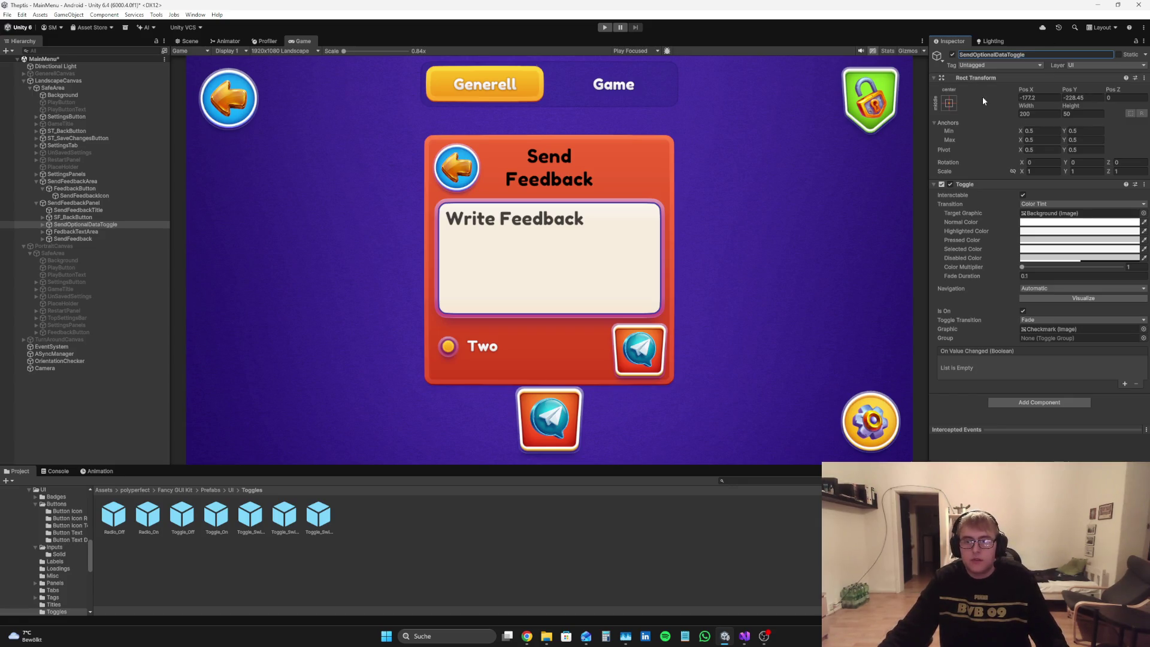
double_click(1022, 57)
click(1019, 55)
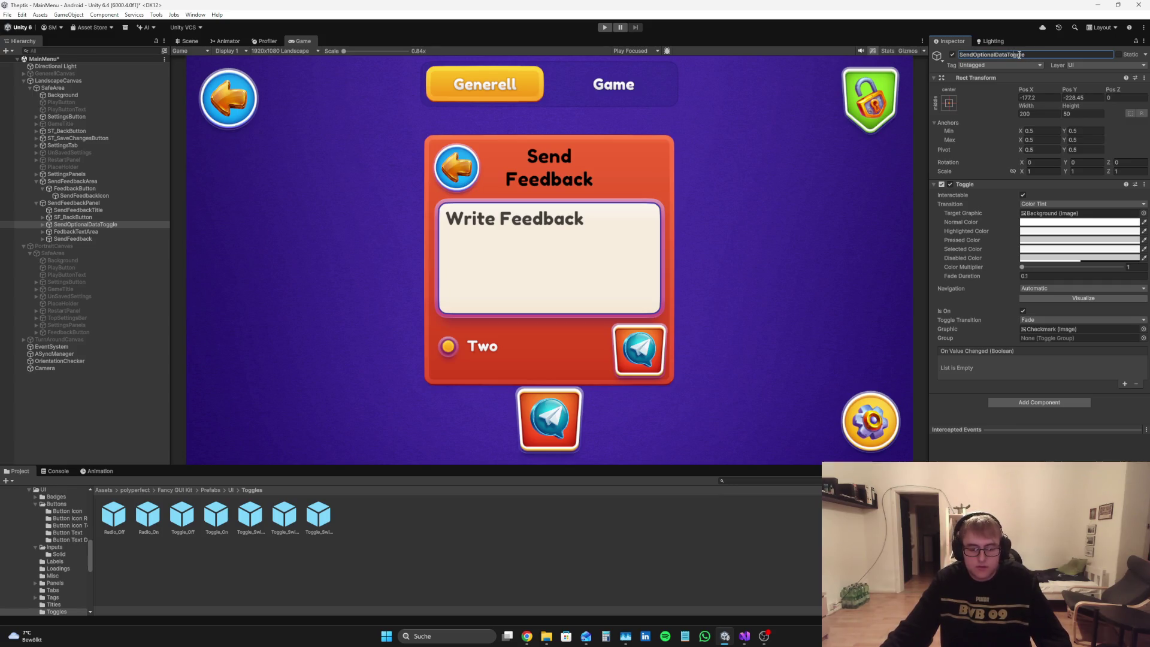
Step: Duplicate SendOptionalDataToggle and name the copy AttachScreenShotToggle
click(84, 224)
key(ctrl+d)
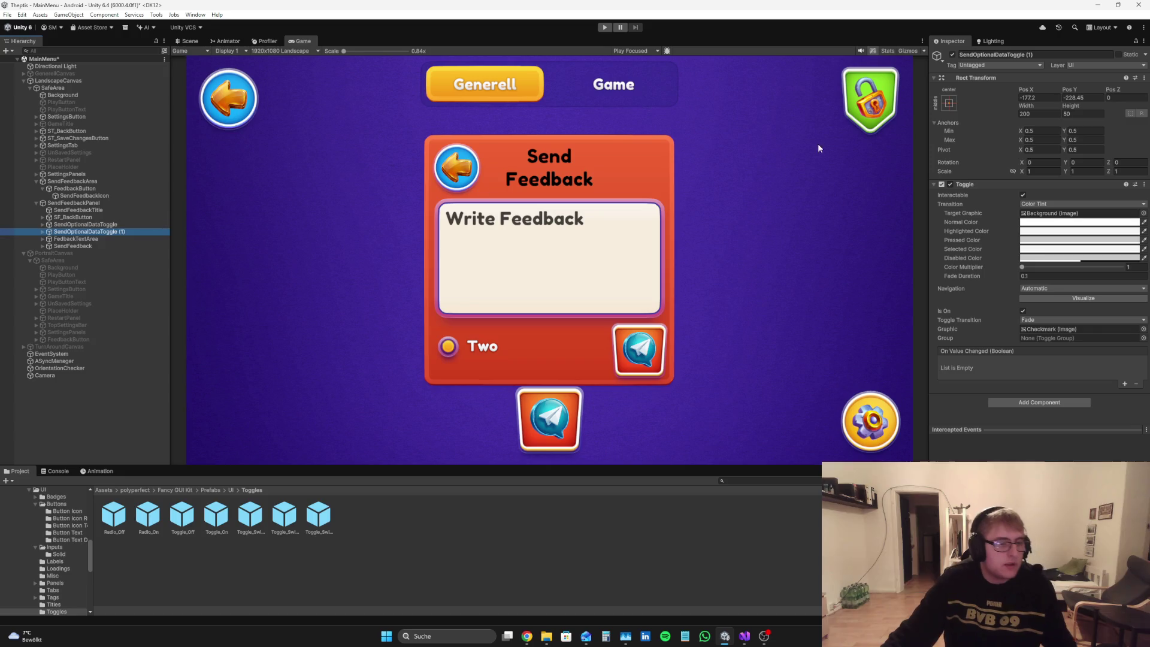
click(1030, 54)
text(AttachScreenShotToggle)
key(Return)
click(1021, 54)
click(1023, 53)
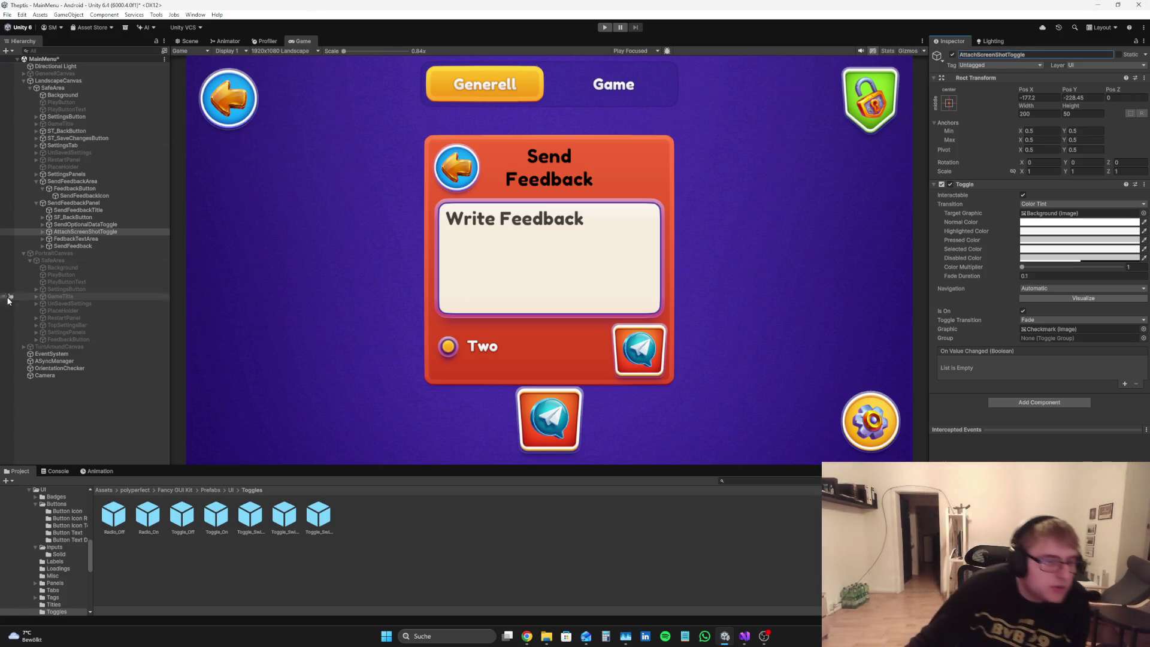
Step: Stack the toggles: AttachScreenShotToggle near Pos Y -280, SendOptionalDataToggle about -196
click(83, 423)
click(89, 225)
click(88, 231)
mouse_move(1066, 89)
mouse_down()
mouse_move(871, 214)
mouse_move(321, 424)
mouse_move(233, 344)
mouse_up()
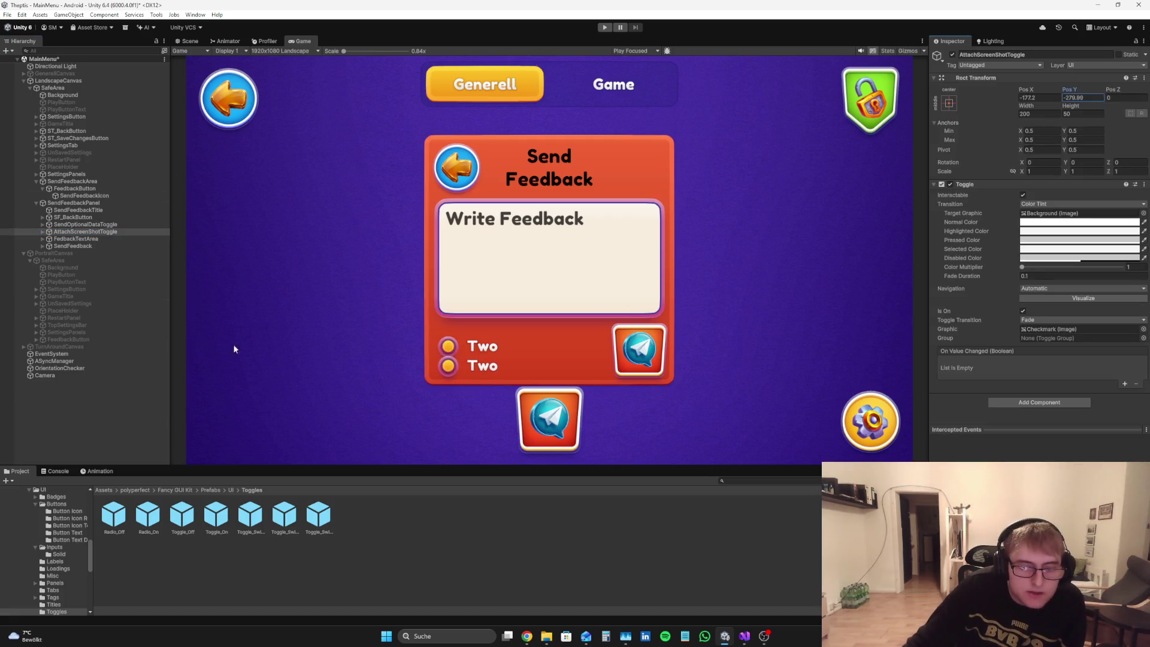
click(94, 217)
click(85, 224)
drag(1069, 89, 481, 155)
click(42, 224)
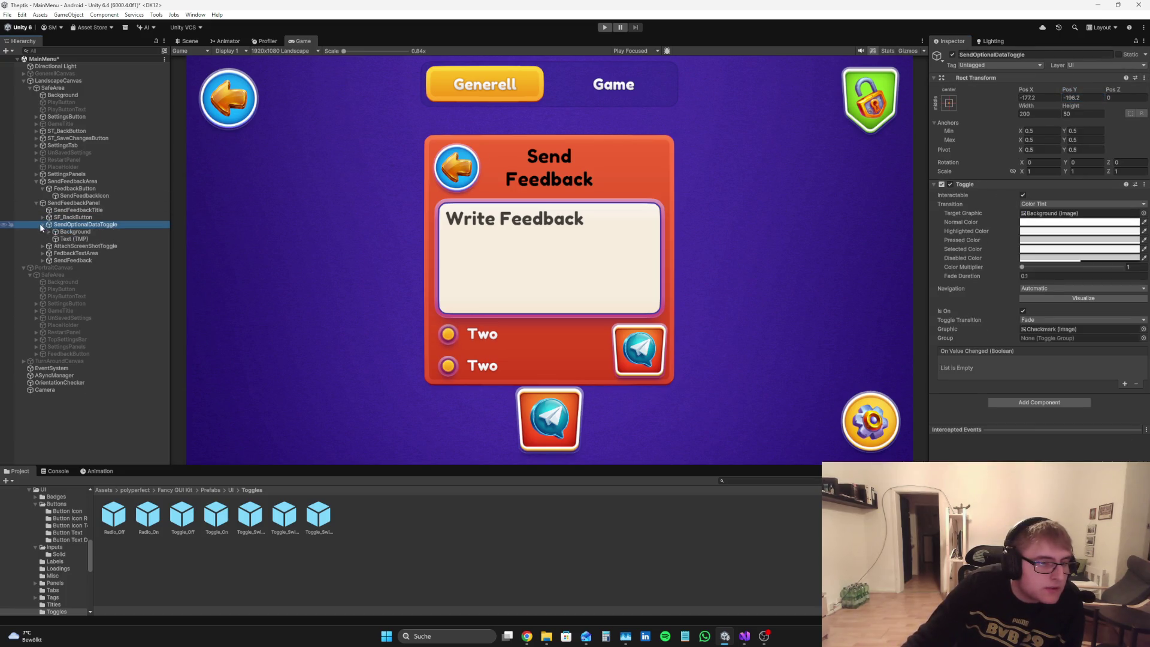
Step: Rename SendOptionalDataToggle's Text (TMP) child to SendOptionalDataText
click(67, 239)
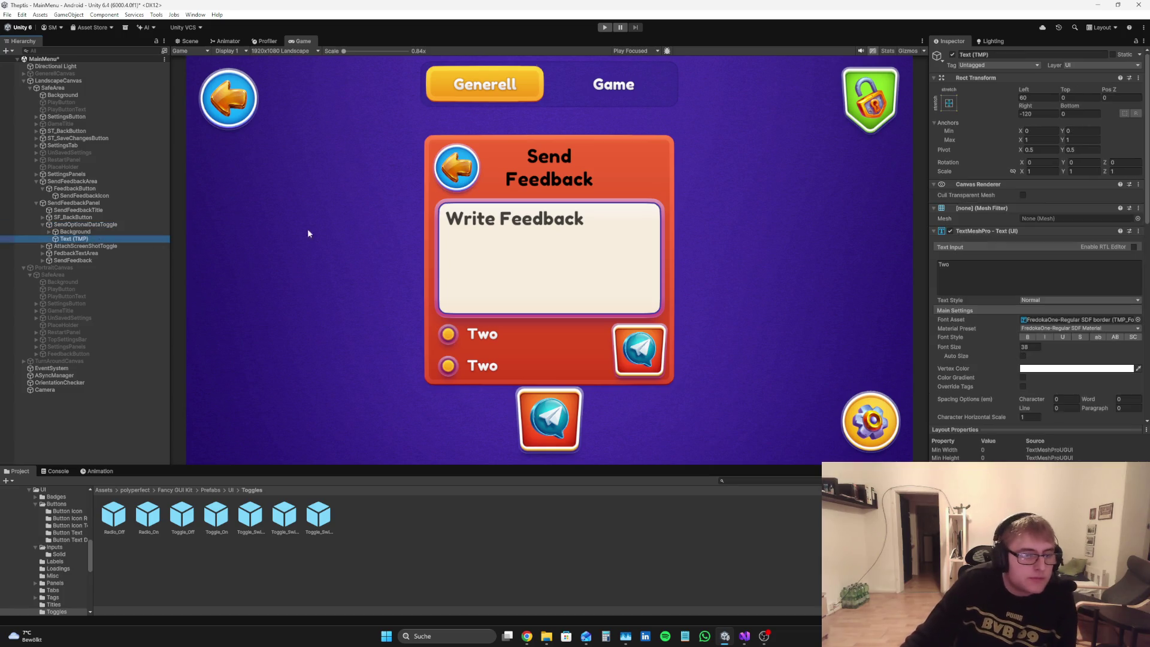
click(1058, 52)
text(Send)
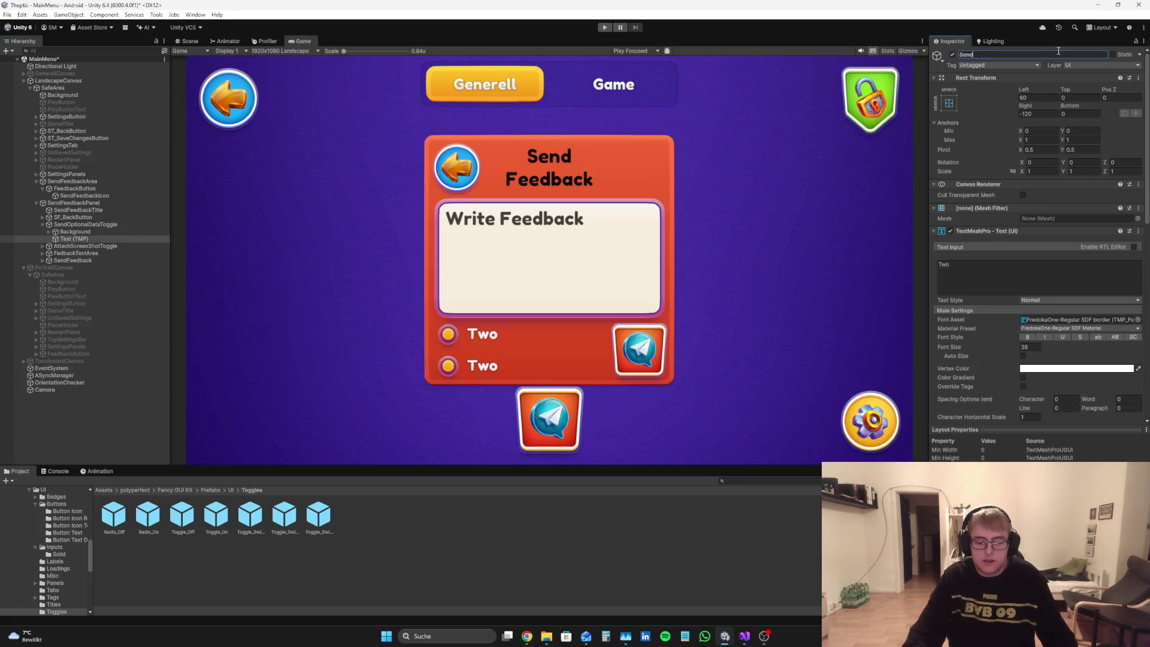
text(OptionalData)
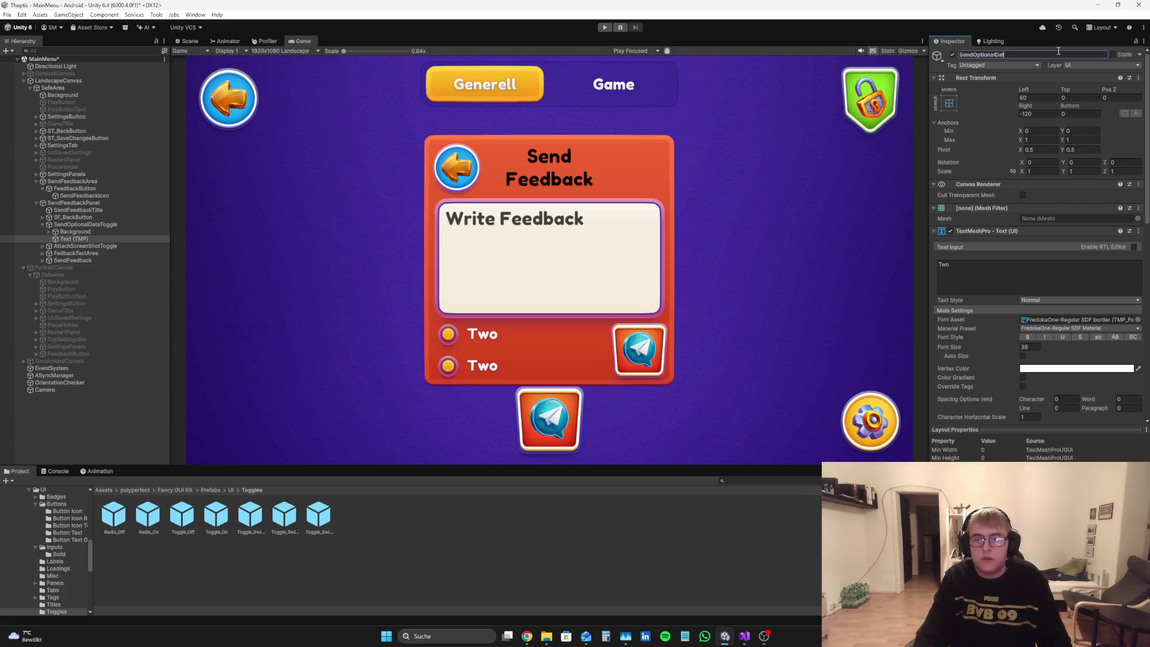
text(To)
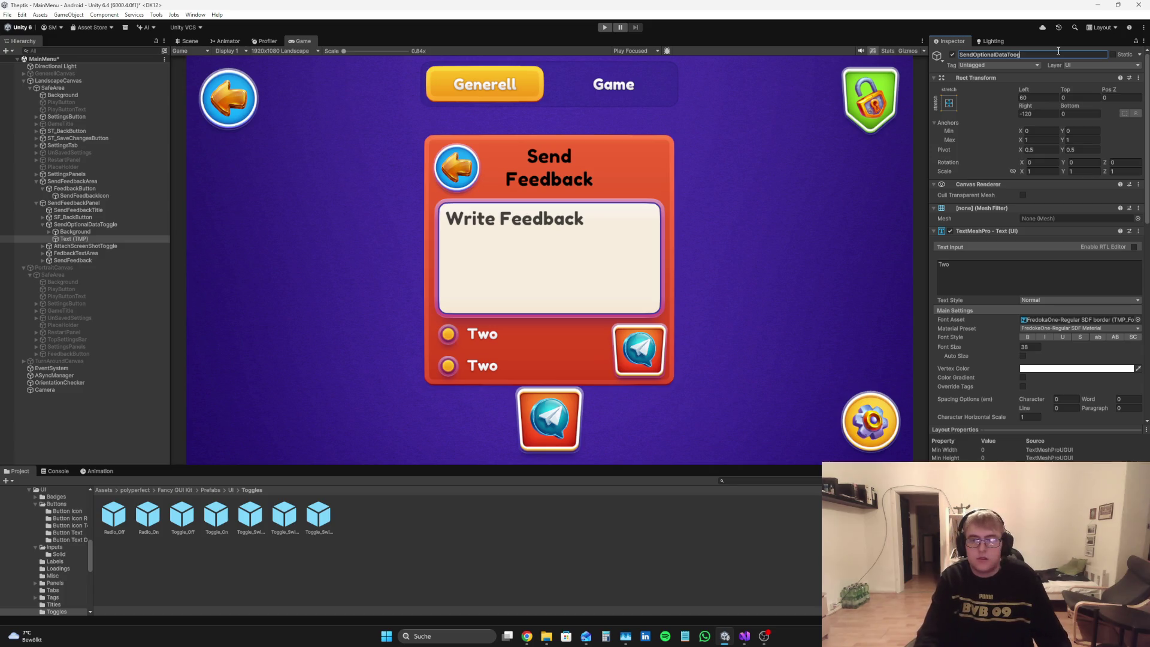
text(ggle)
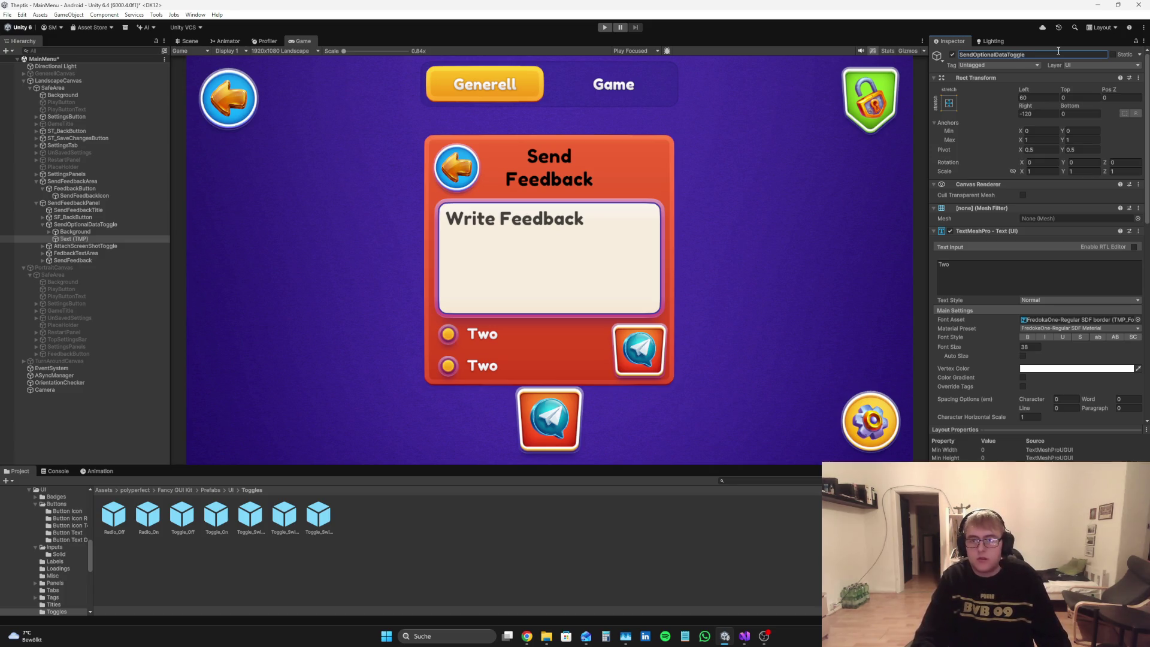
key(Return)
click(1000, 267)
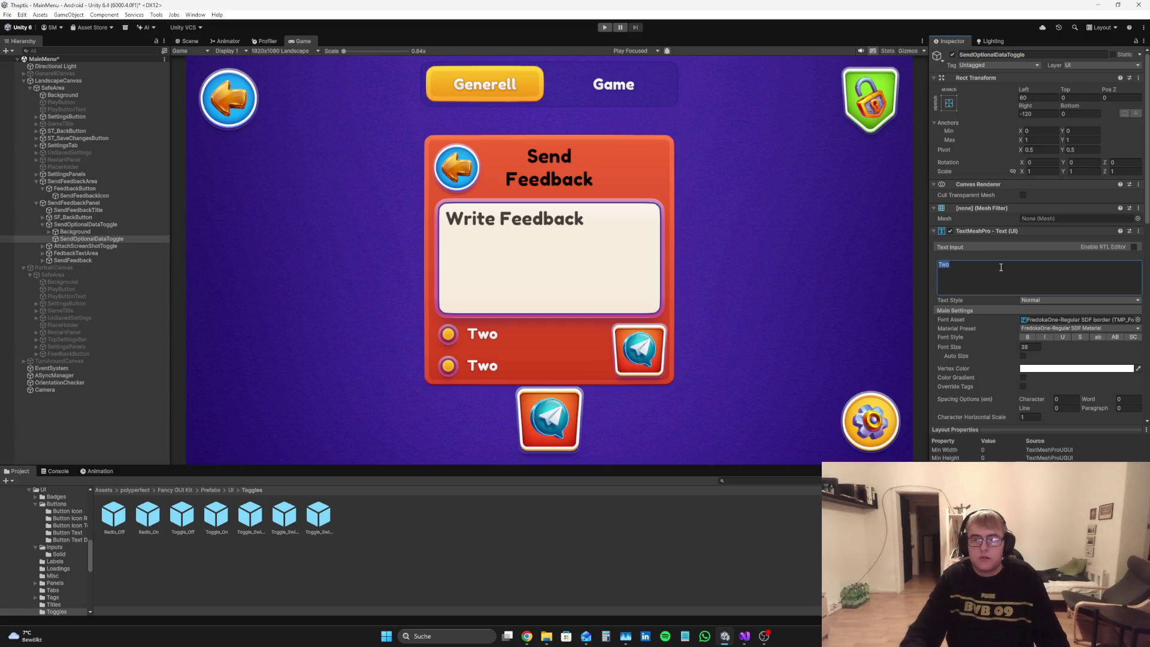
click(1036, 53)
key(BackSpace)
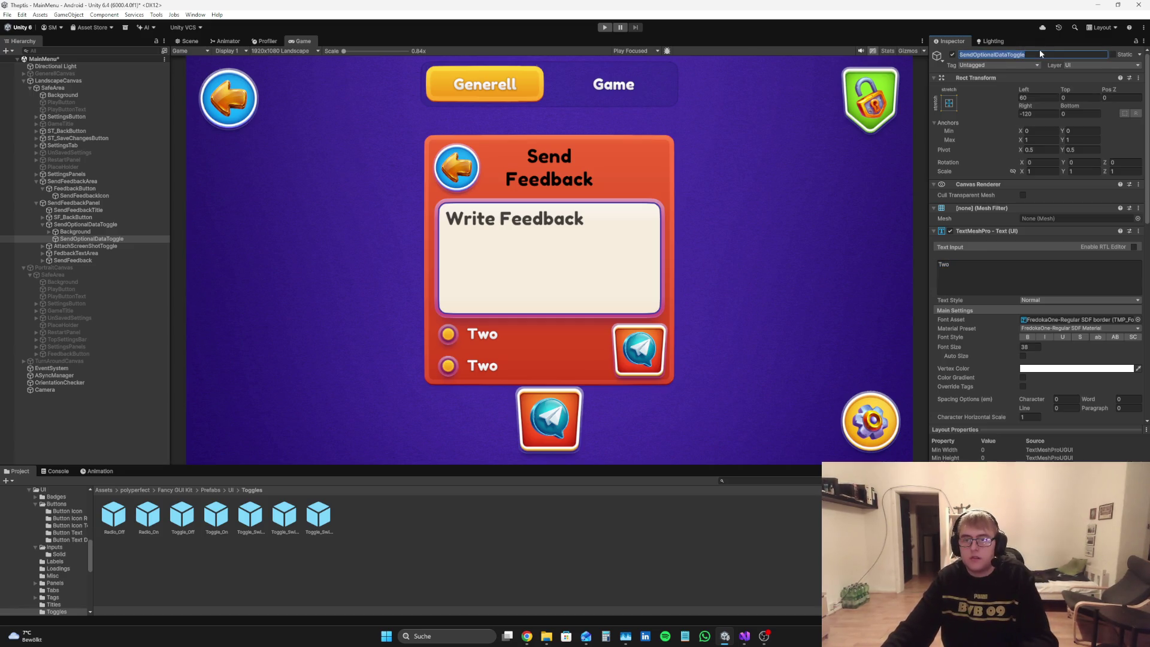
key(ctrl+z)
key(ctrl+z)
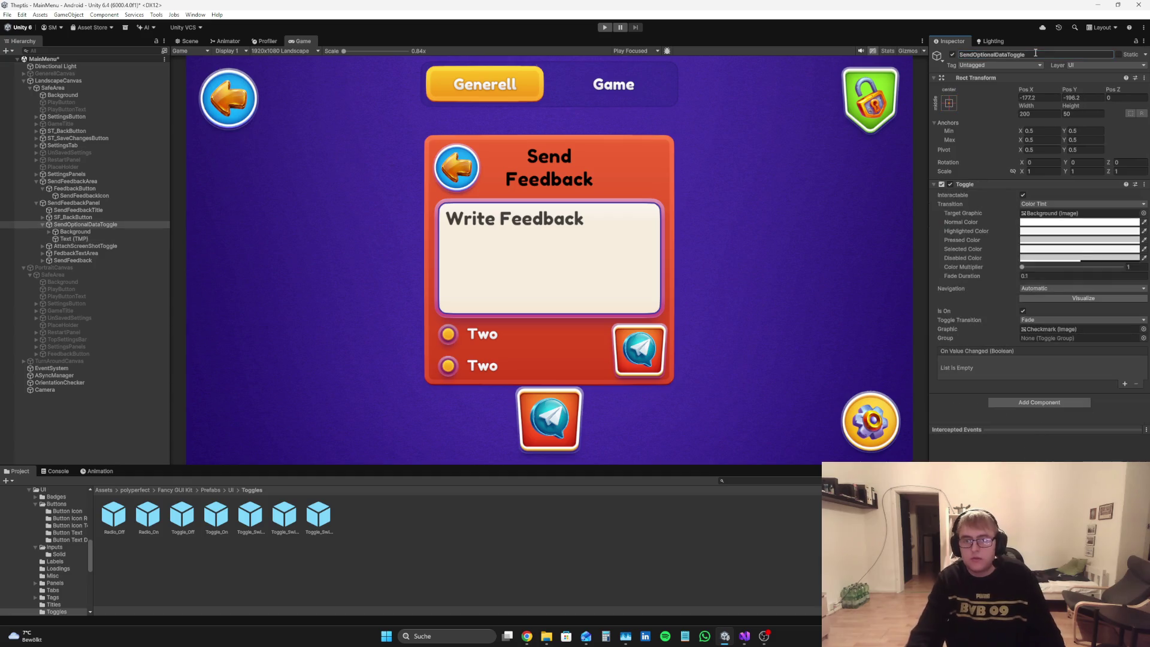
click(112, 238)
click(1073, 53)
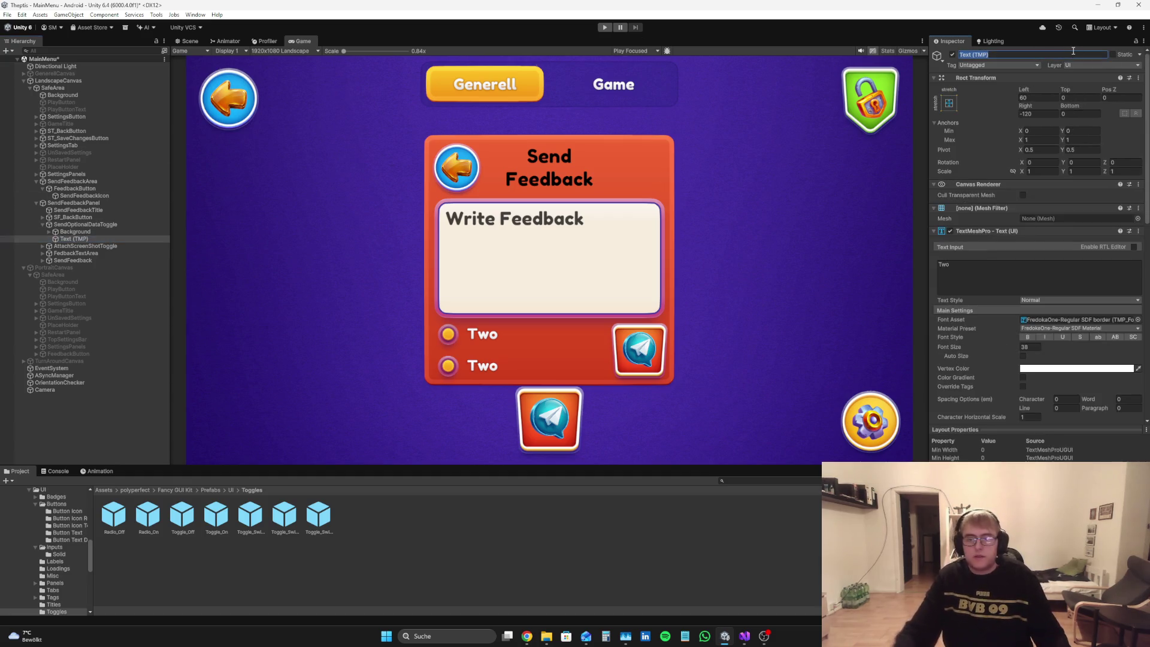
text(SendOpt)
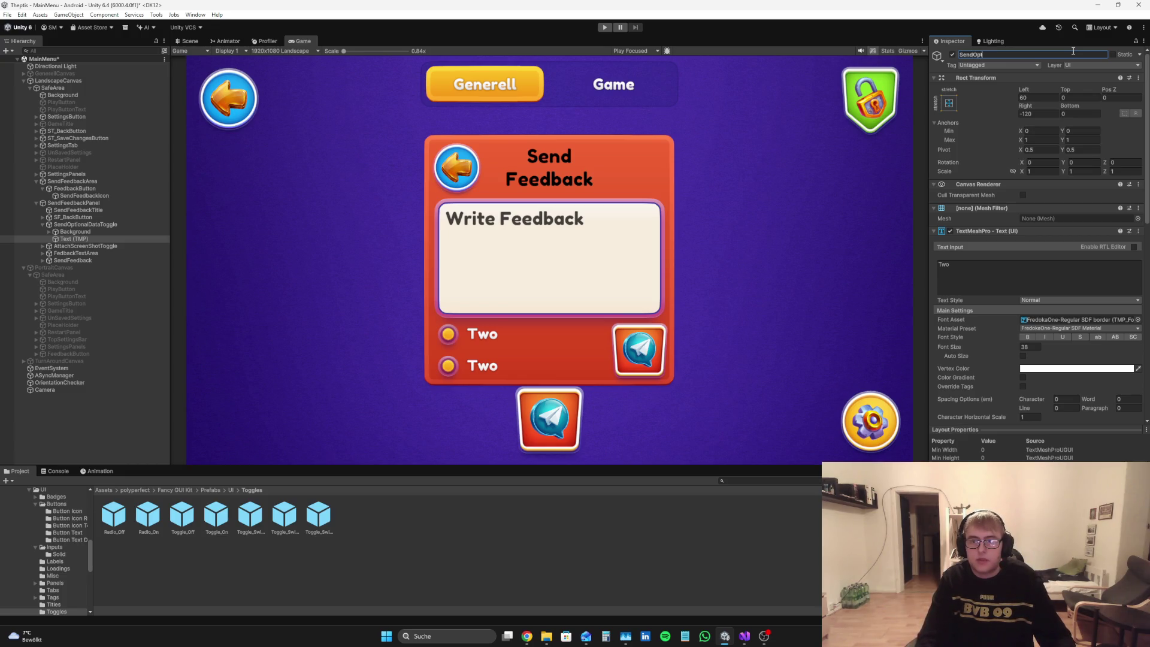
text(ionalDataText)
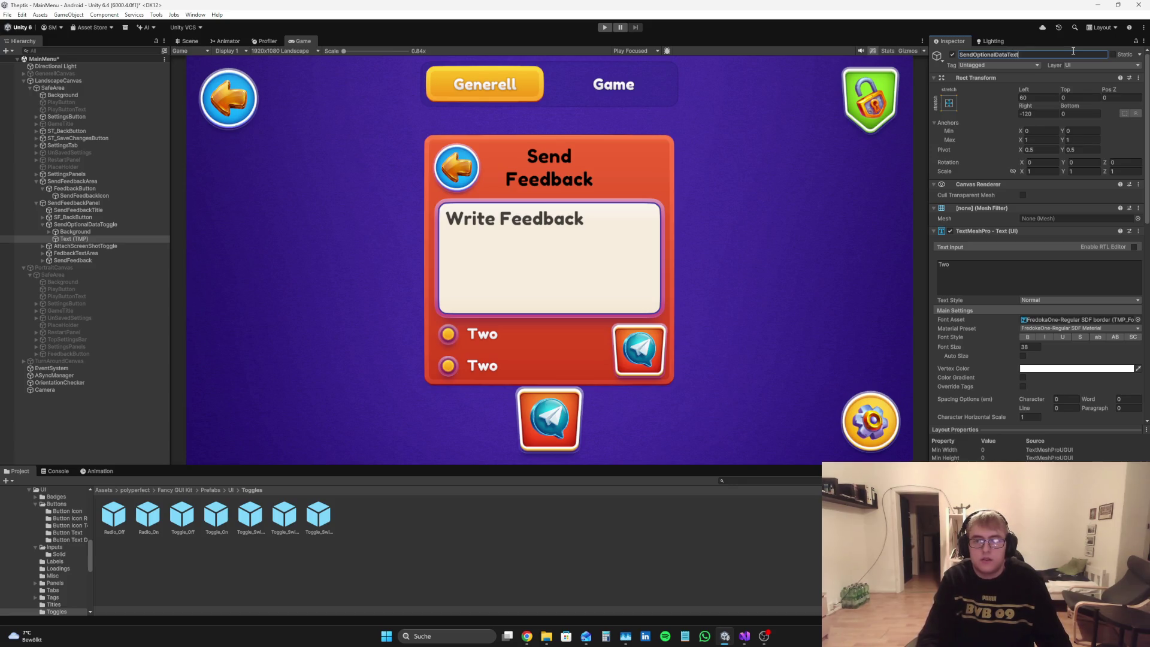
key(Return)
Step: Rename AttachScreenShotToggle's Text (TMP) child to AttachScreenshotText
click(48, 246)
click(42, 246)
click(73, 261)
click(1041, 54)
text(AttachScreensho)
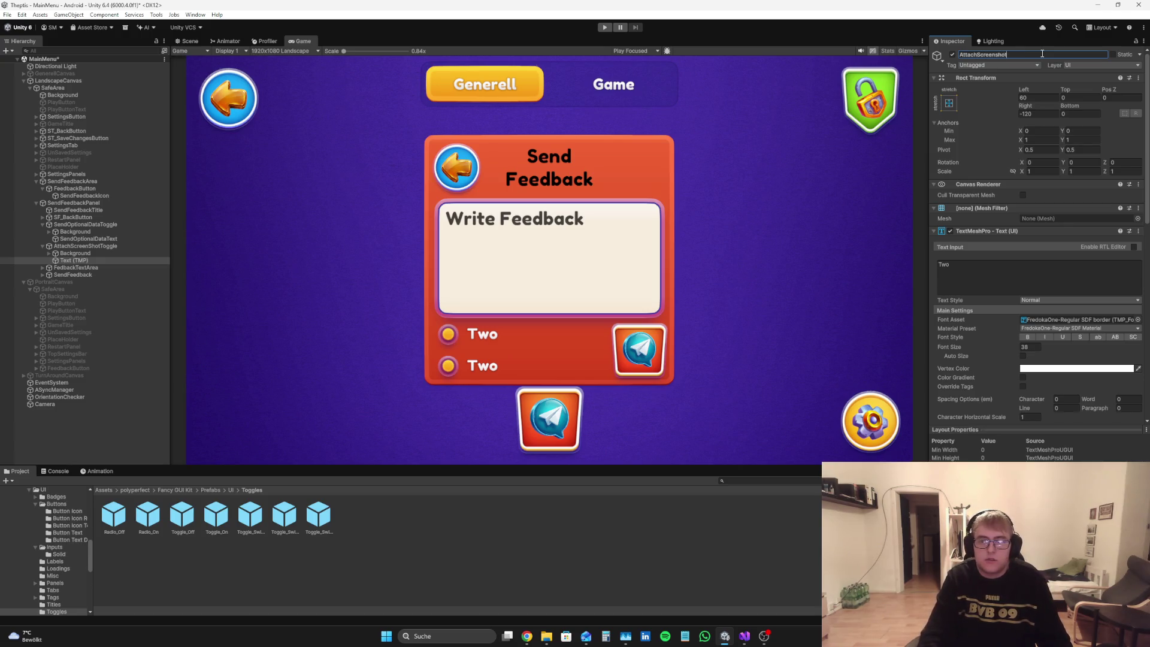
text(t)
key(Return)
click(969, 268)
Step: Replace the lower toggle's 'Two' label with 'Attach Screenshot'
key(ctrl+a)
text(AttachSc)
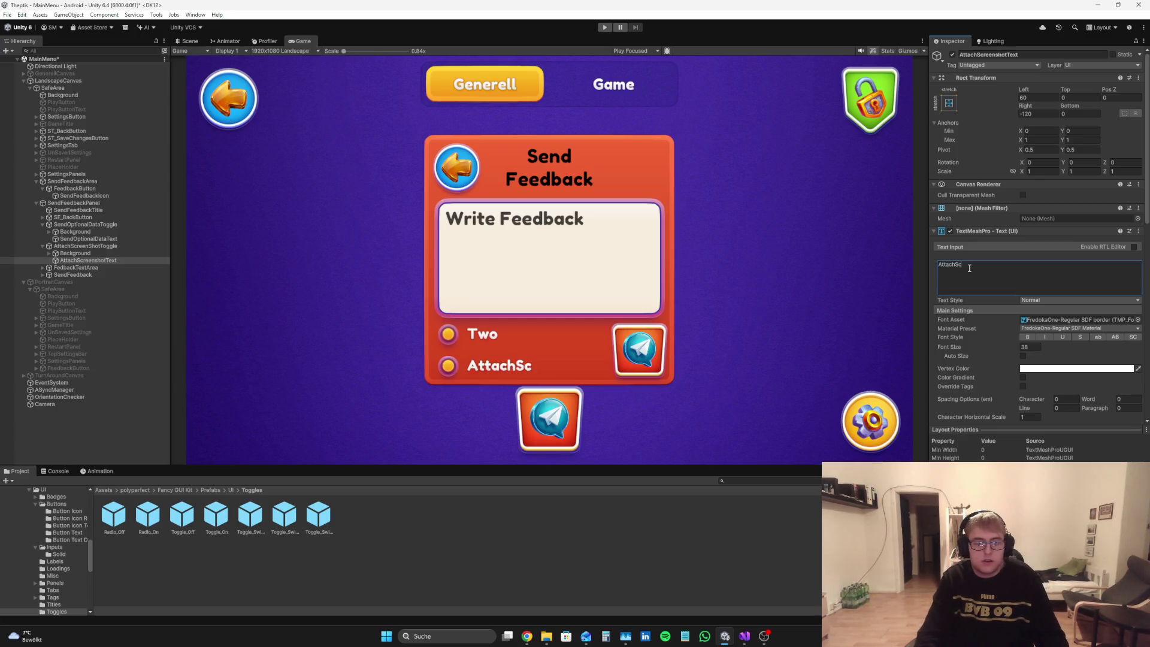
key(BackSpace)
key(BackSpace)
text(Screen)
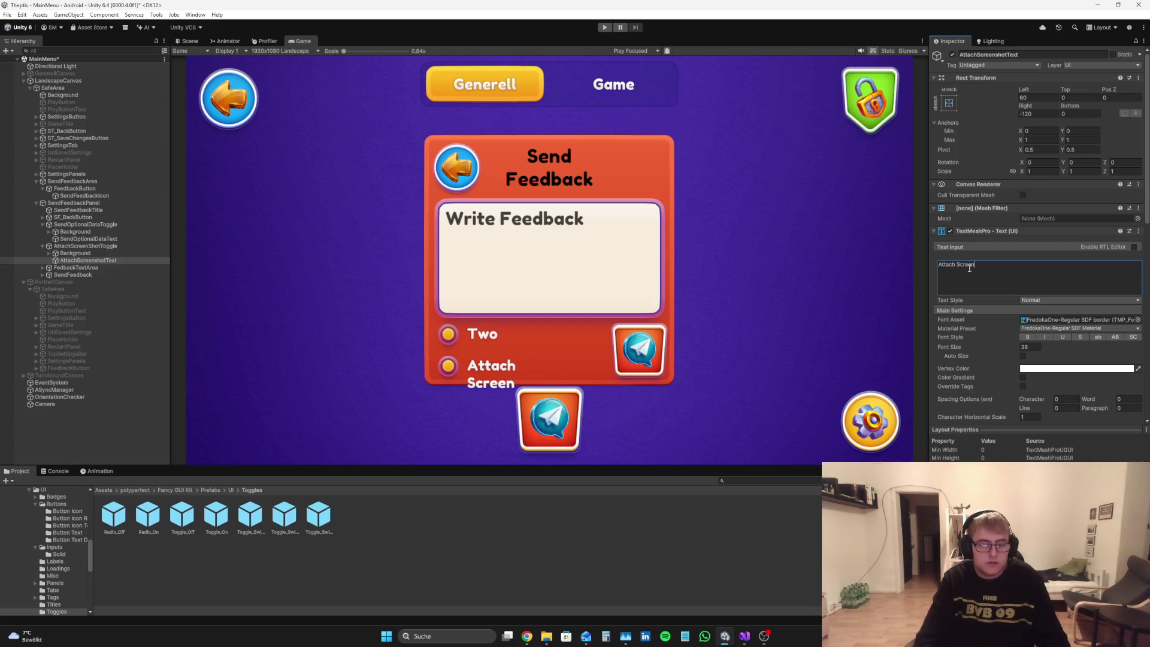
text(shot)
Step: Anchor the Attach Screenshot label middle-center at Pos X 56.9 with auto font size
drag(1025, 106, 889, 119)
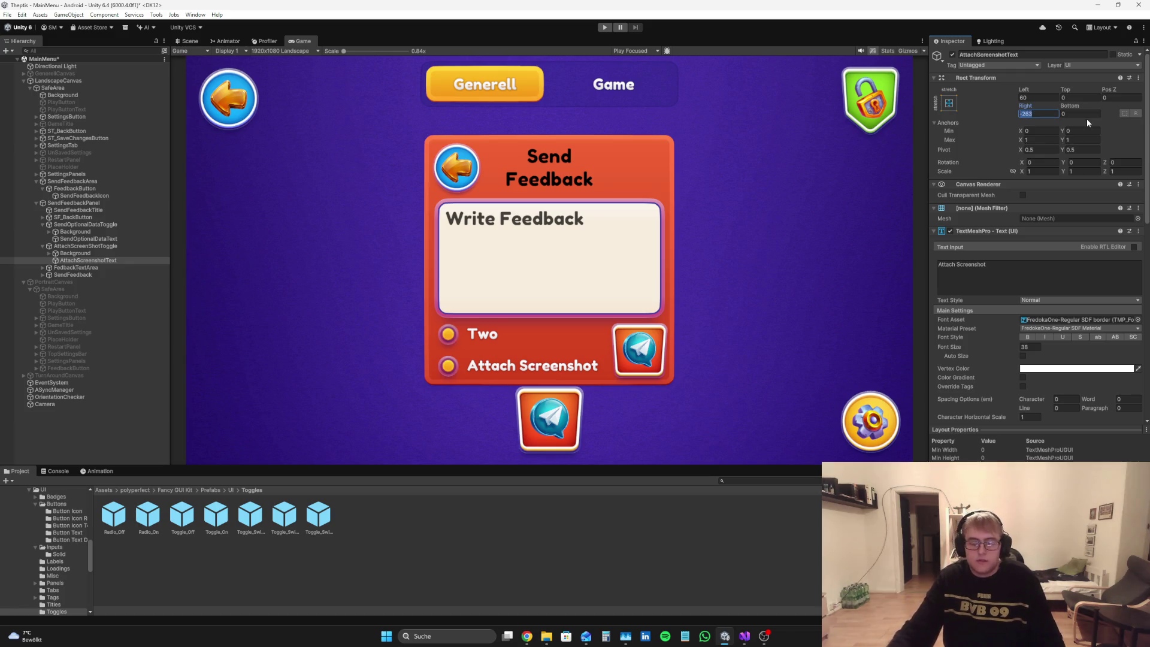
key(BackSpace)
text(0)
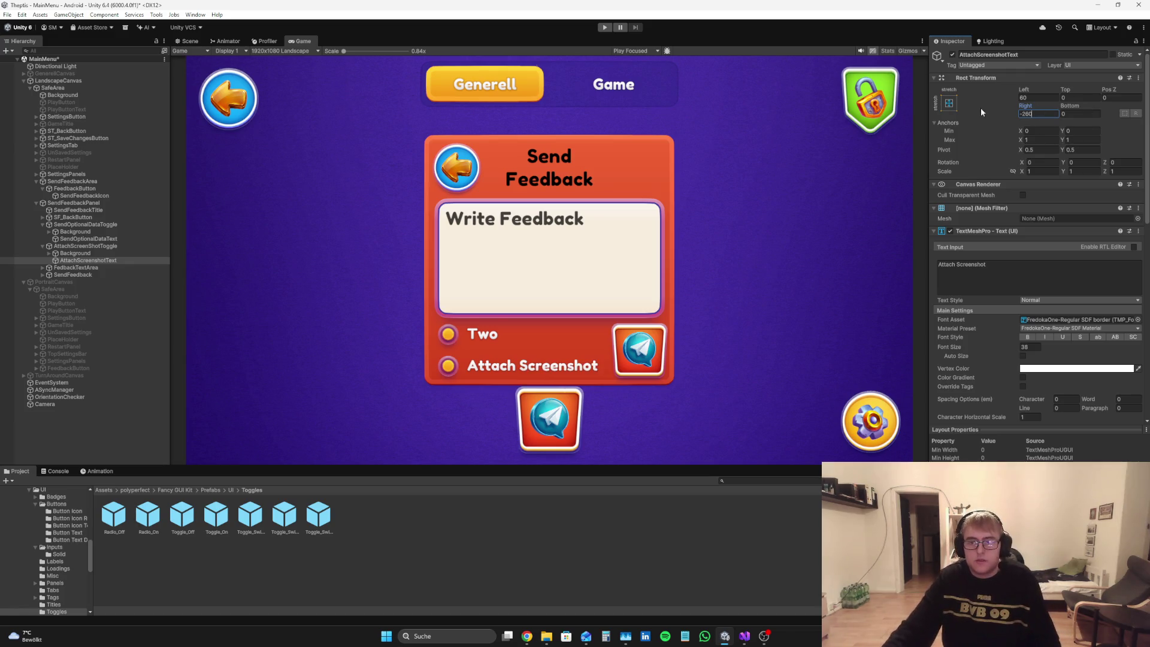
click(948, 103)
alt+click(1000, 193)
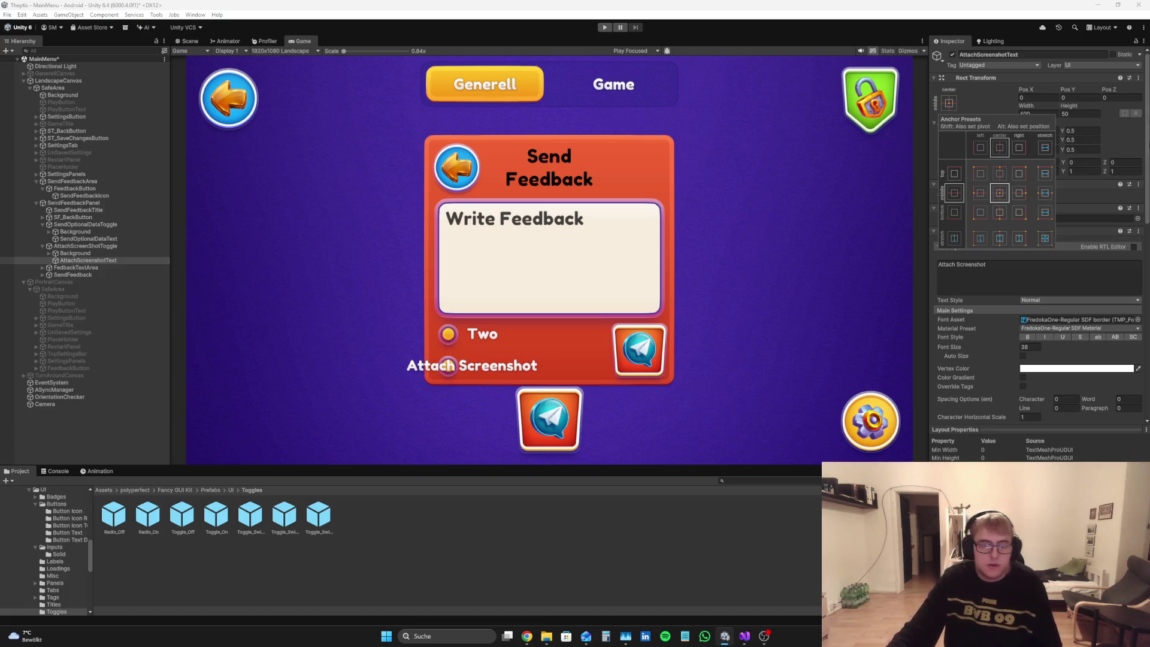
click(1038, 97)
text(161)
key(BackSpace)
key(BackSpace)
text(56.9)
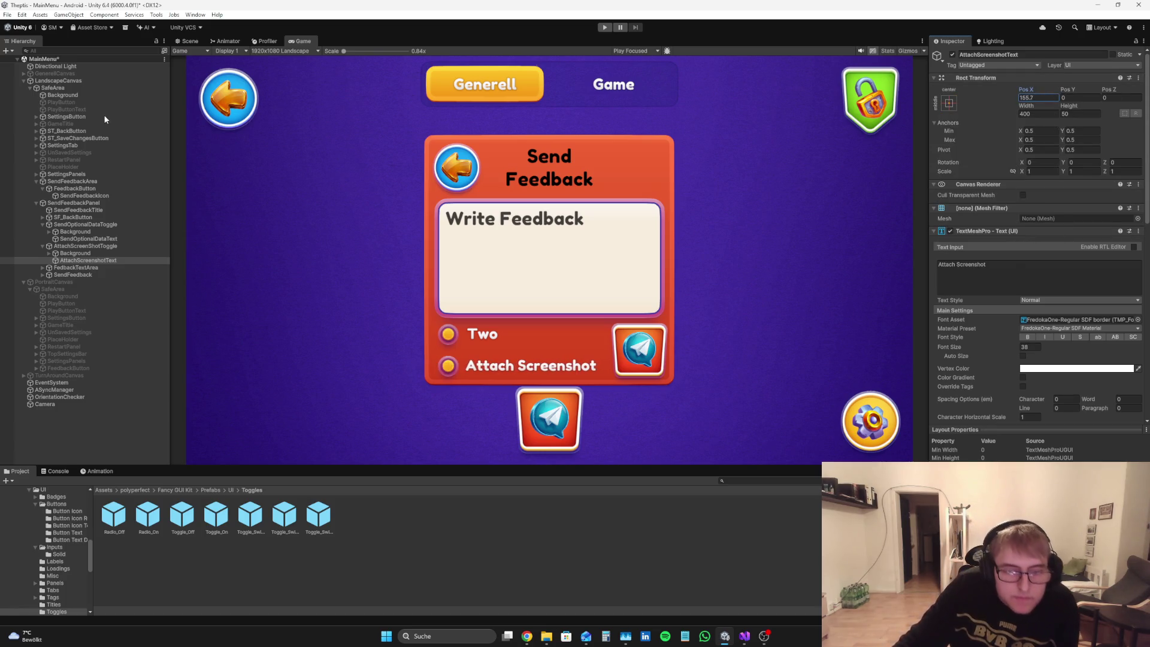
scroll(1023, 312, down, 1)
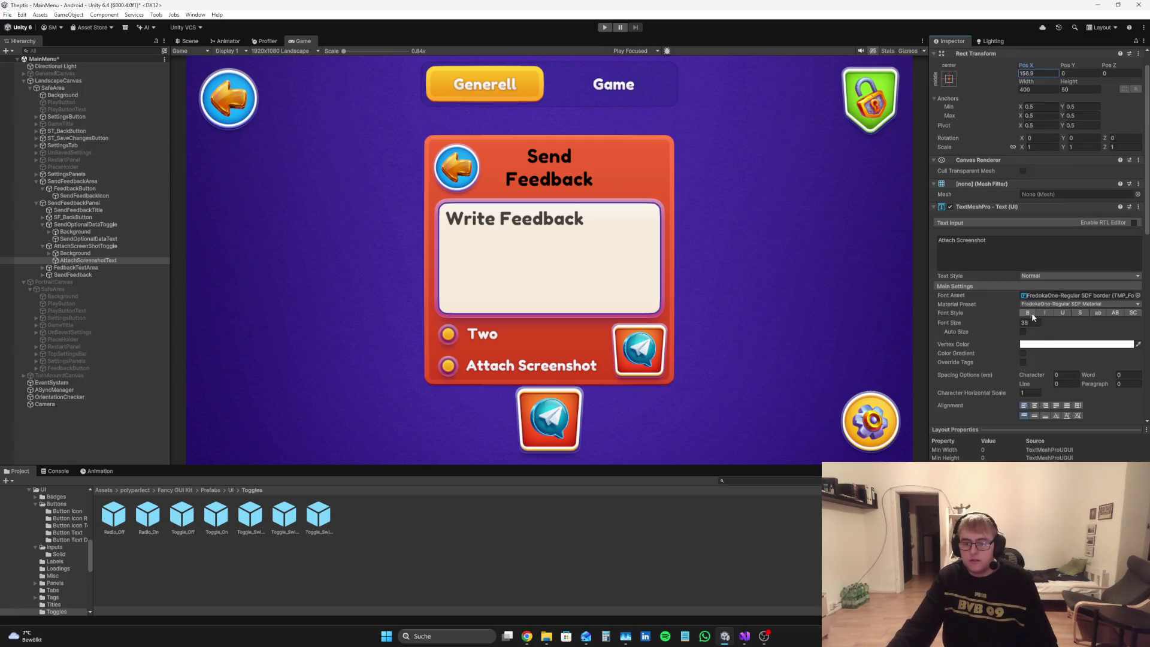
click(1022, 331)
scroll(1066, 322, down, 3)
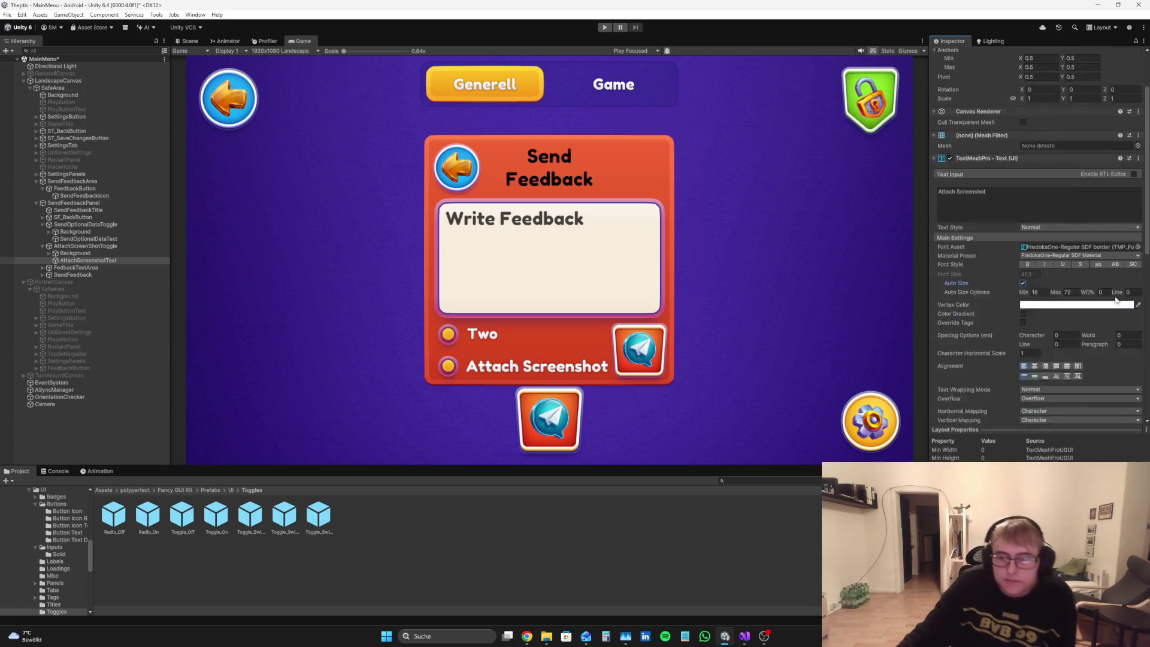
Step: Center-anchor SendOptionalDataText, set it to 'Send Optional Data', and widen it to about 380
click(84, 238)
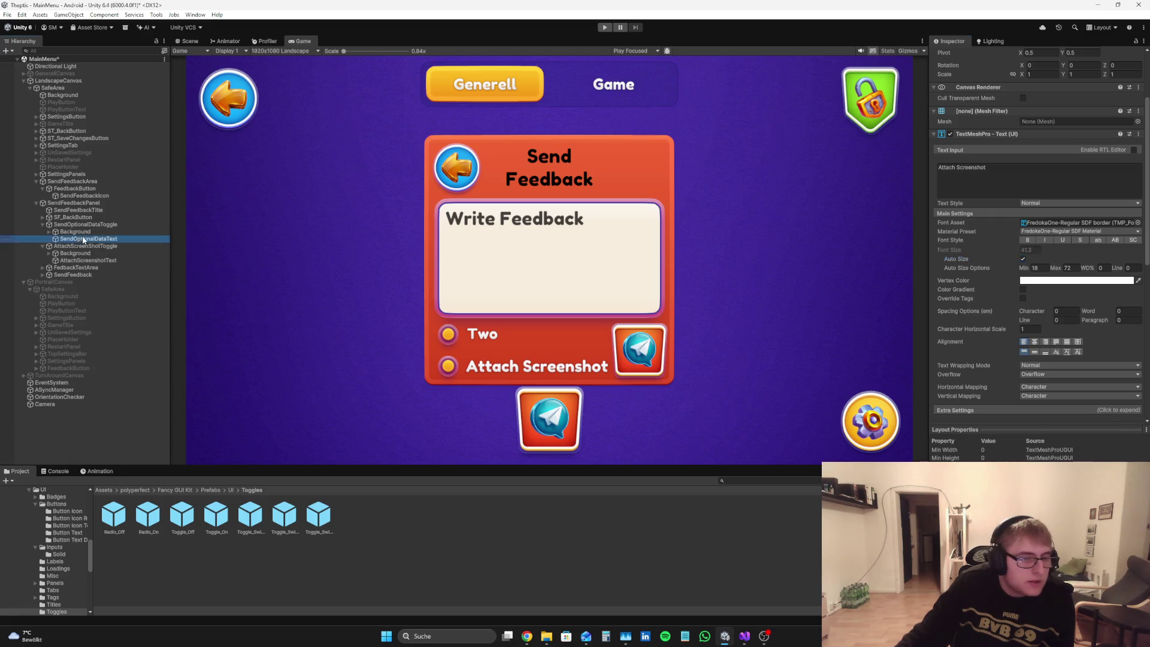
scroll(1027, 262, up, 4)
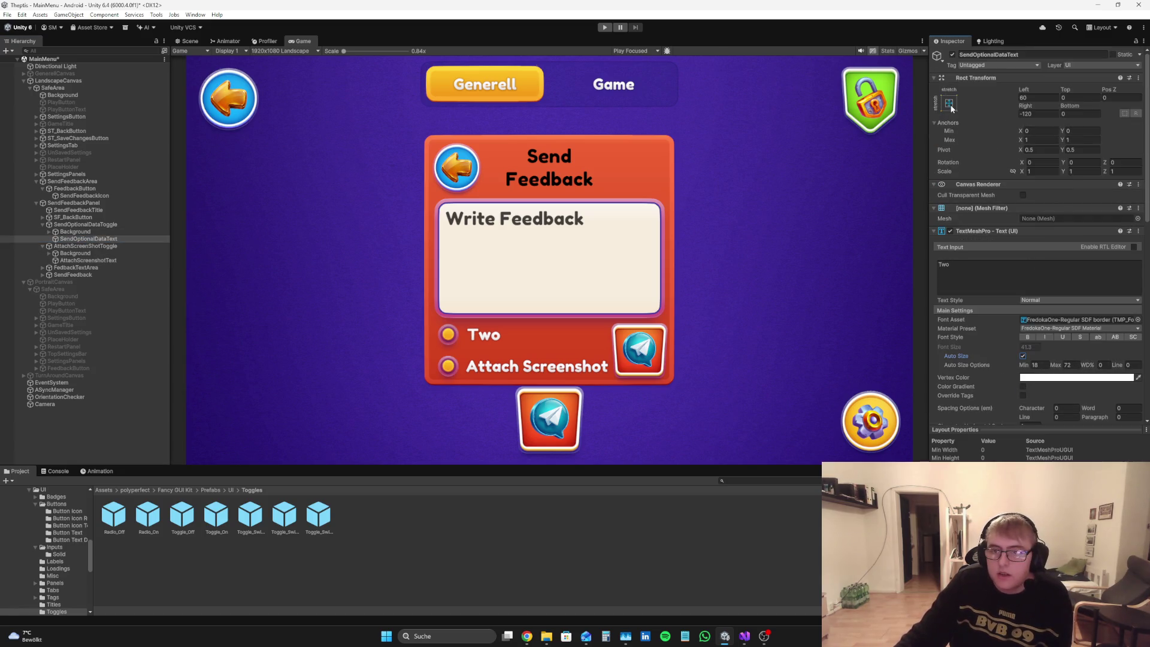
click(949, 103)
click(1000, 193)
click(1026, 108)
drag(1024, 90, 1063, 91)
click(1024, 273)
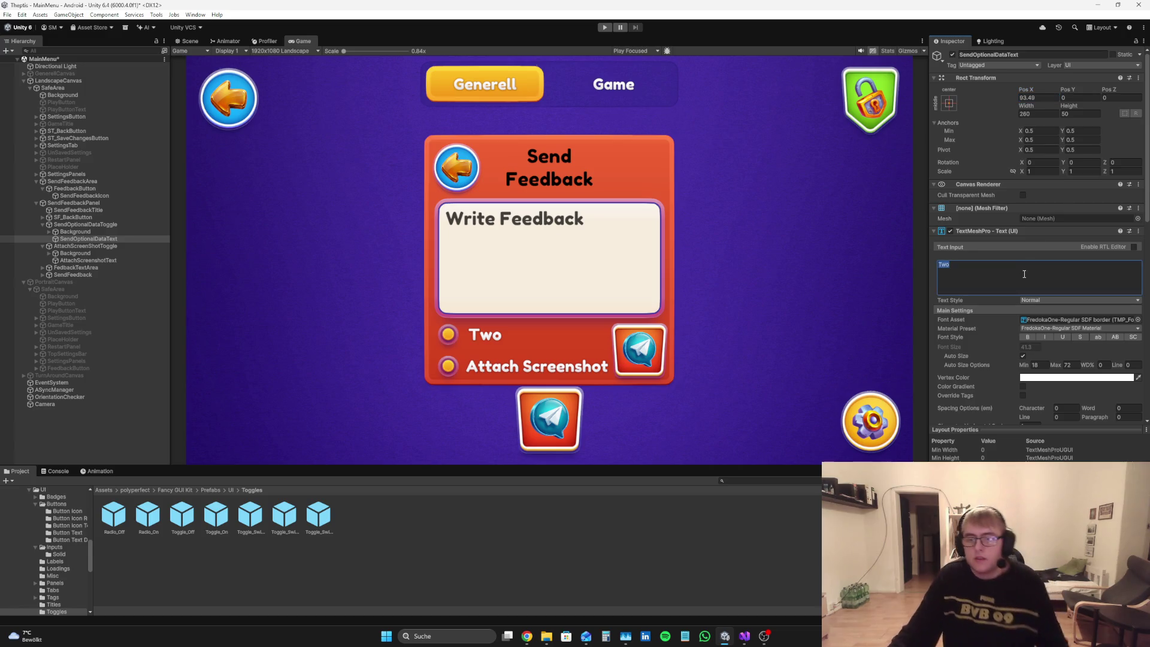
text(Send)
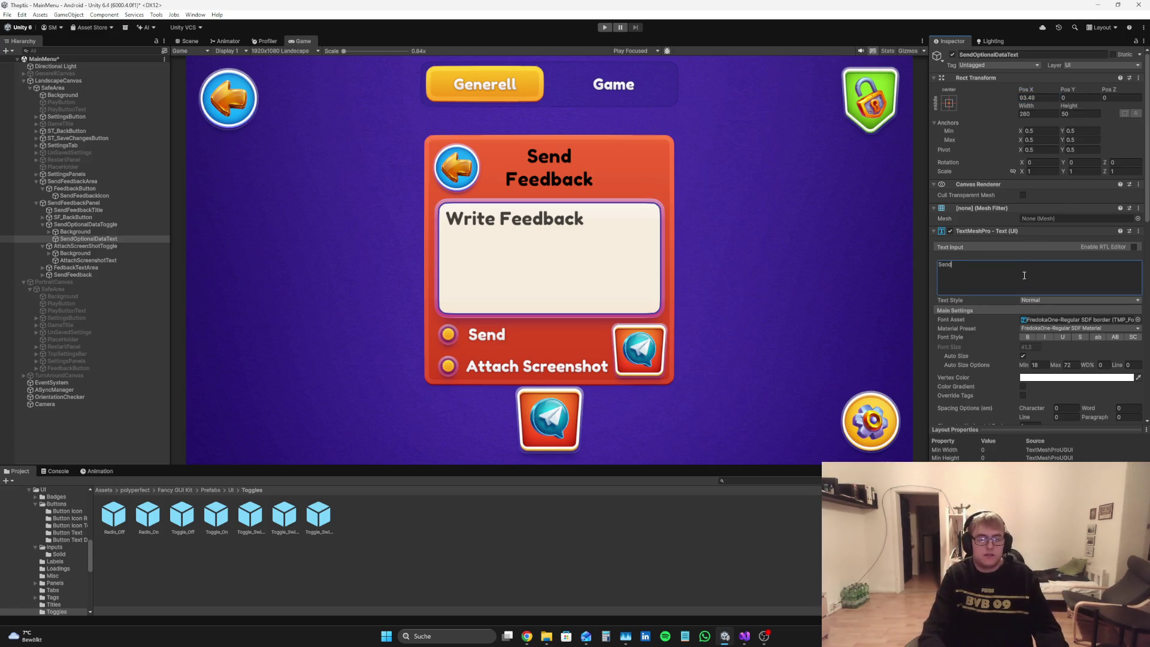
text( Op)
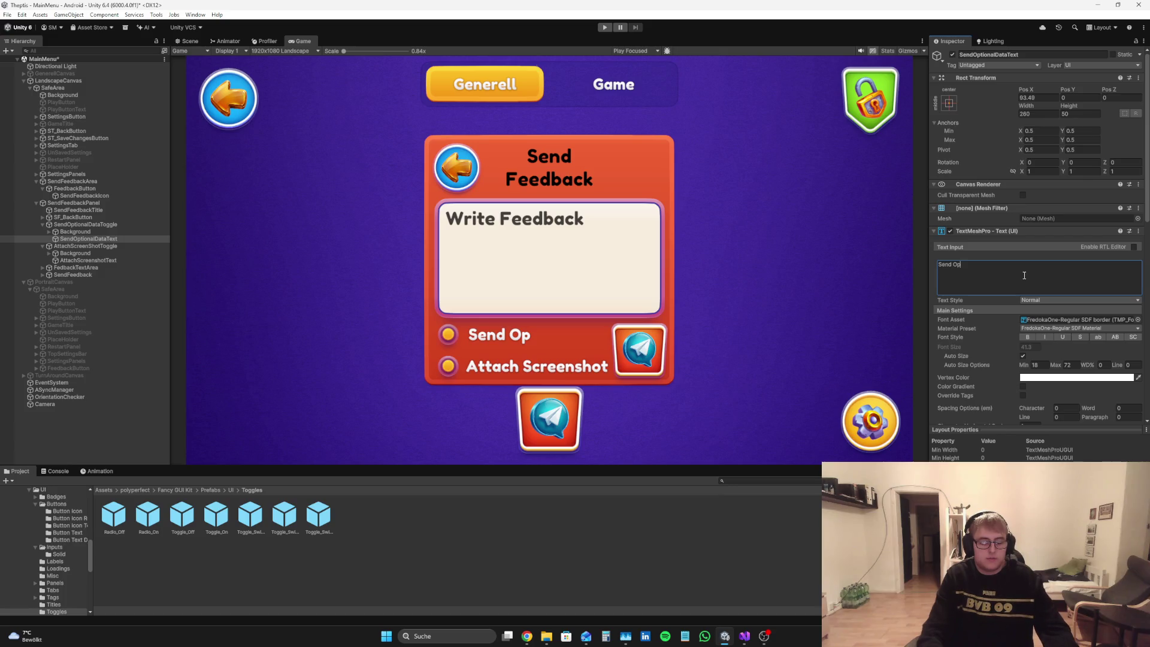
text(tional Data)
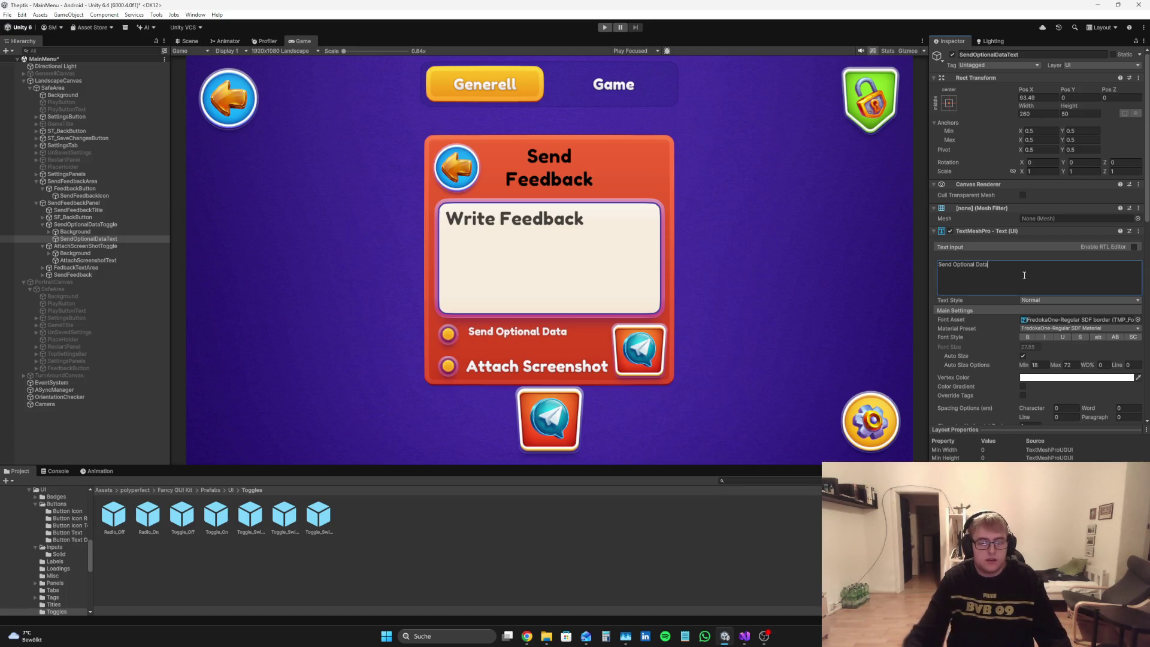
drag(1036, 107, 292, 109)
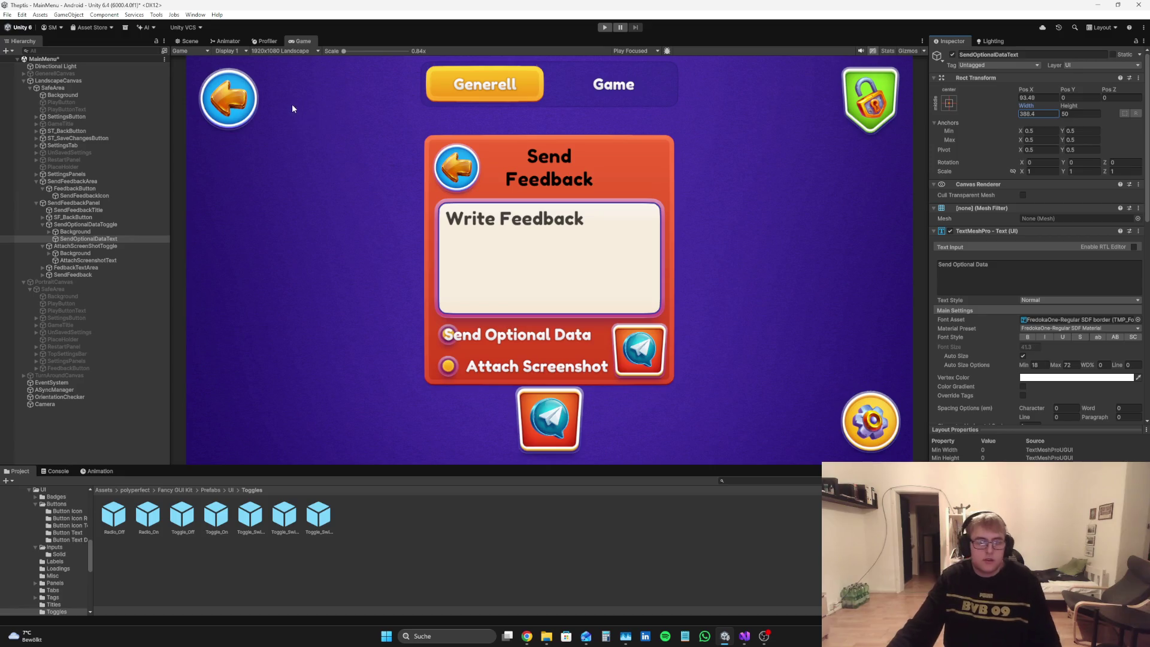
click(43, 246)
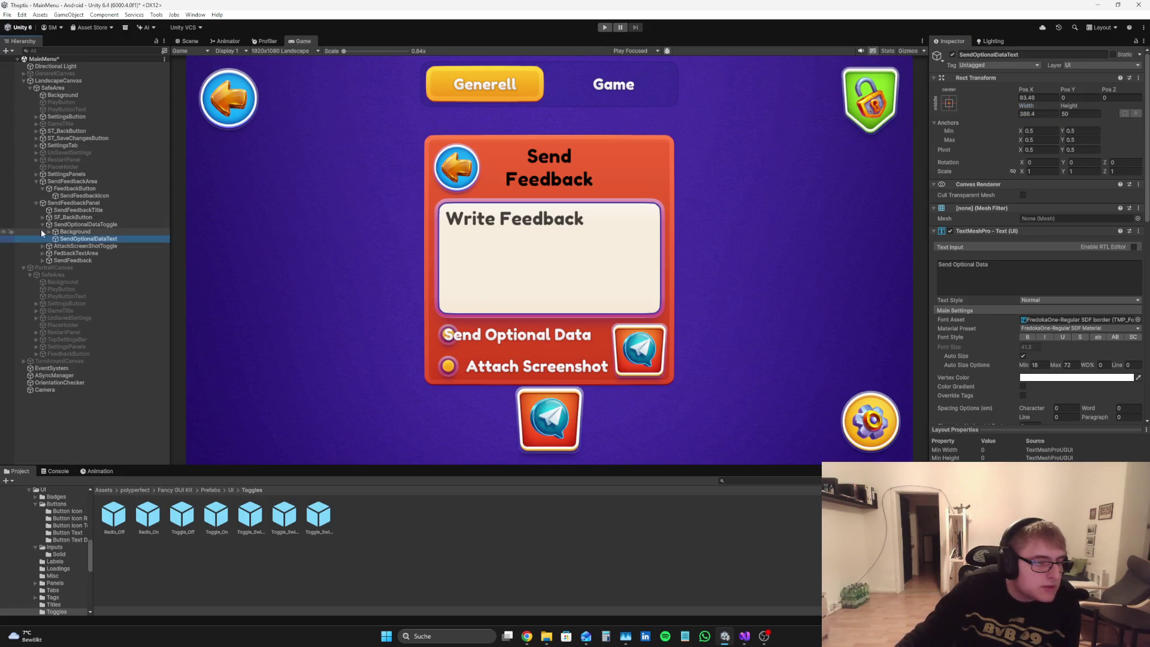
Step: Move AttachScreenShotToggle above SendOptionalDataToggle and swap their Pos Y so Attach Screenshot is on top
click(42, 224)
drag(52, 231, 75, 222)
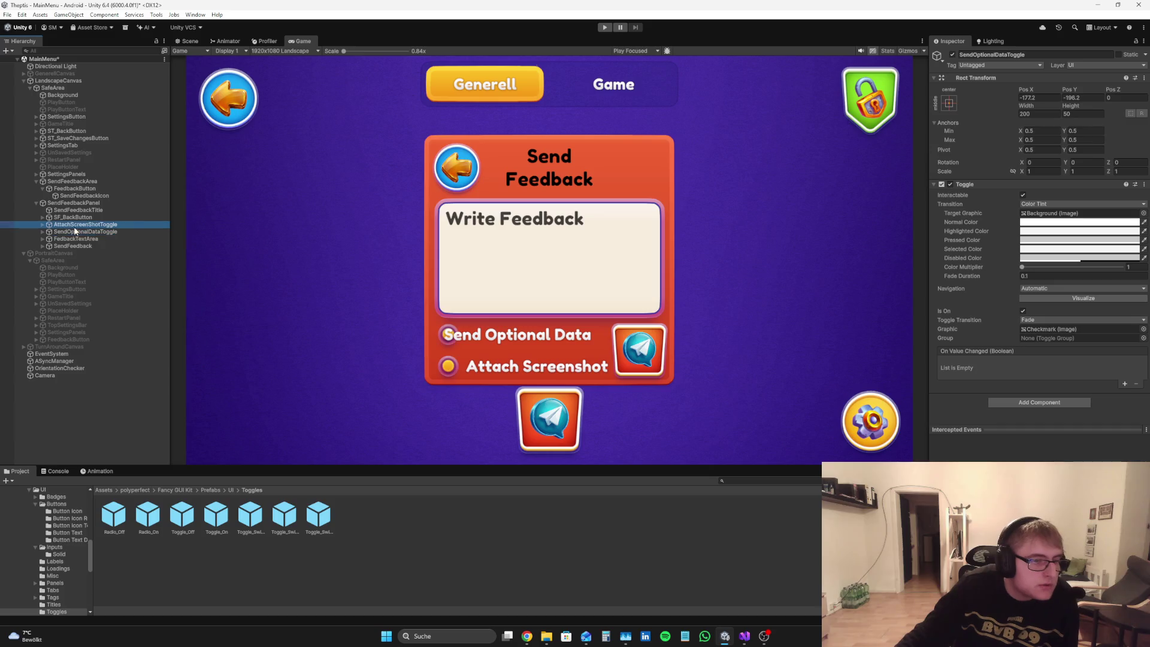
mouse_move(1082, 91)
mouse_down()
mouse_move(20, 80)
mouse_move(42, 99)
mouse_up()
click(102, 231)
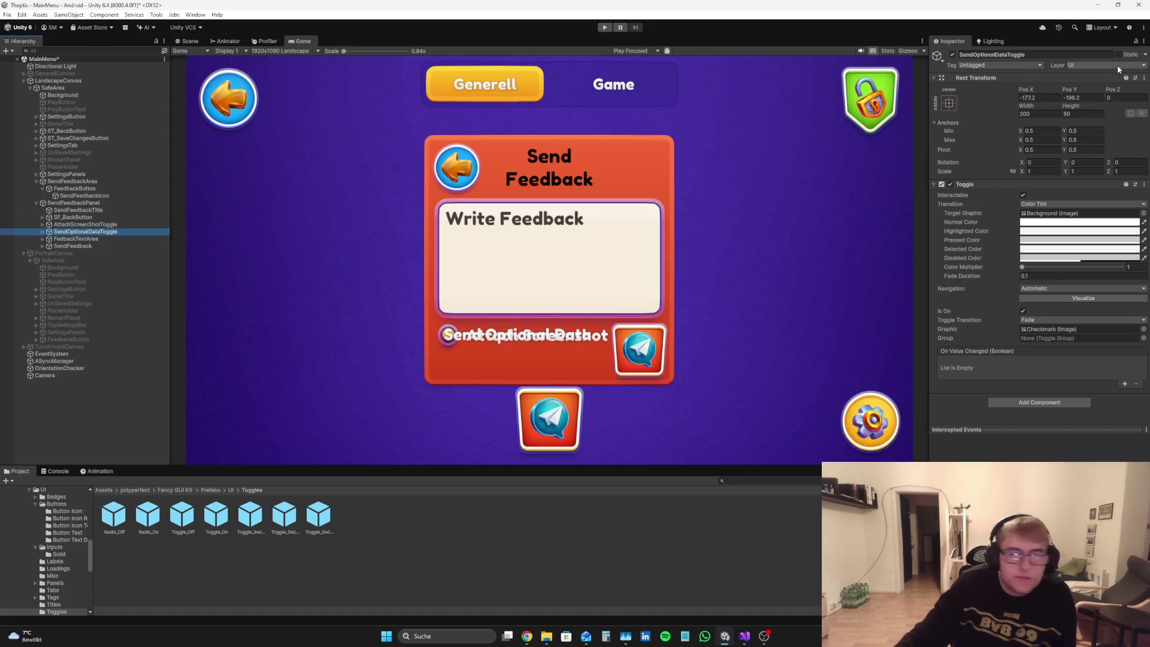
mouse_move(1077, 91)
mouse_down()
mouse_move(994, 163)
mouse_move(1022, 140)
mouse_up()
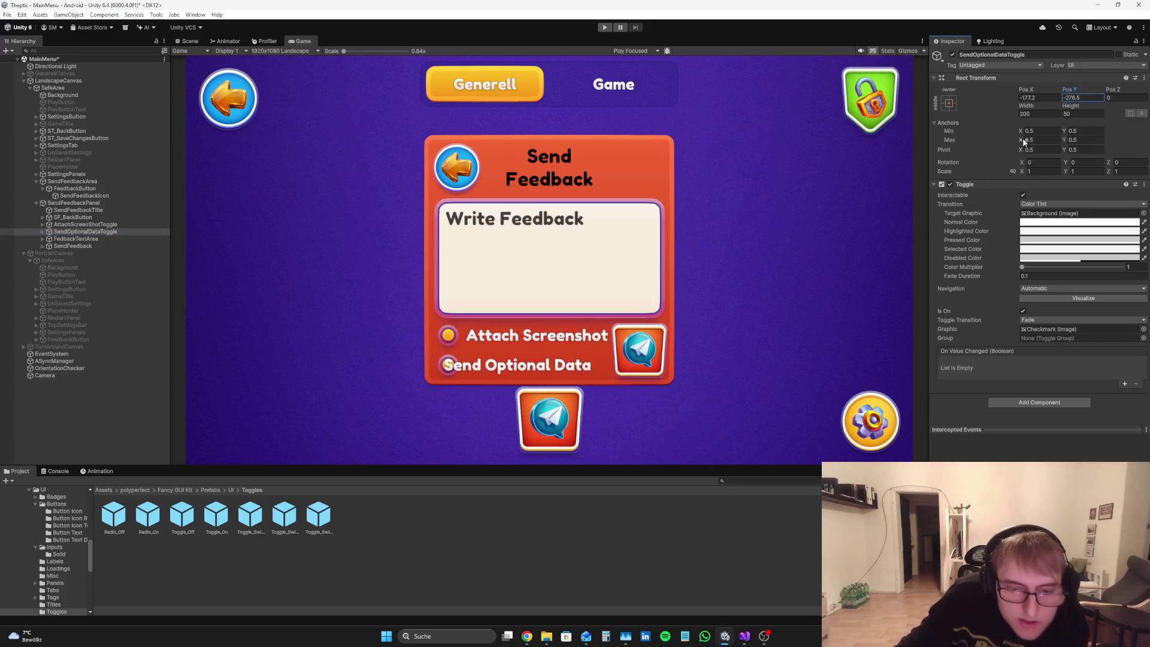
Step: Check the layout in Scene and Game views, nudging the toggles left to about X -184/-183
click(190, 41)
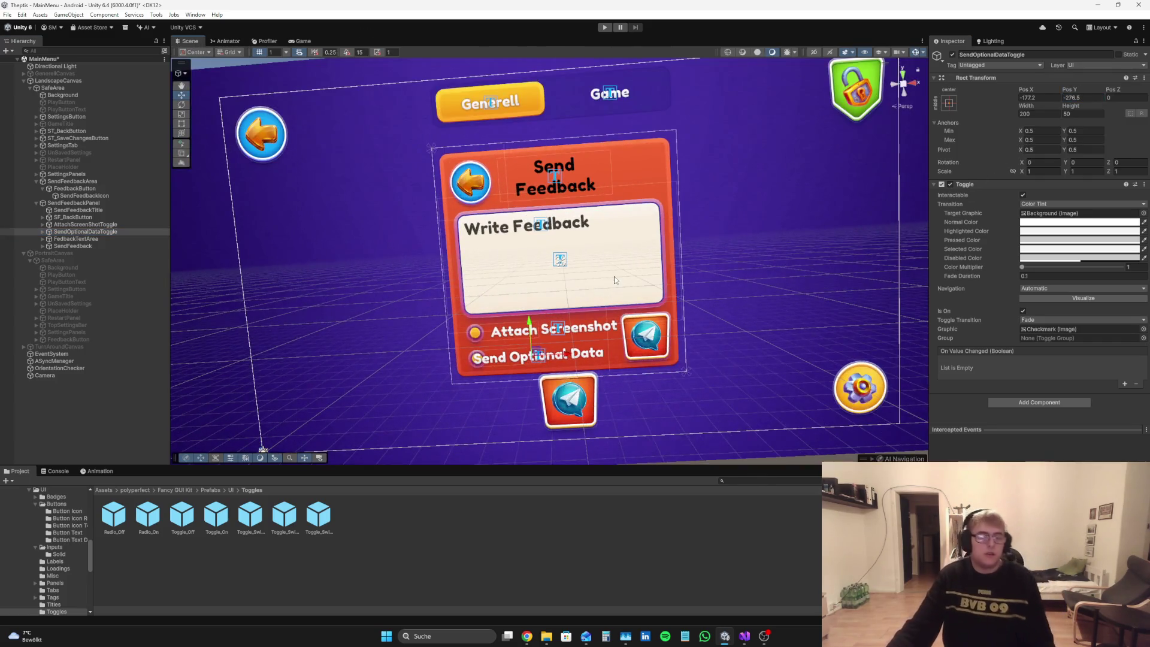
click(303, 41)
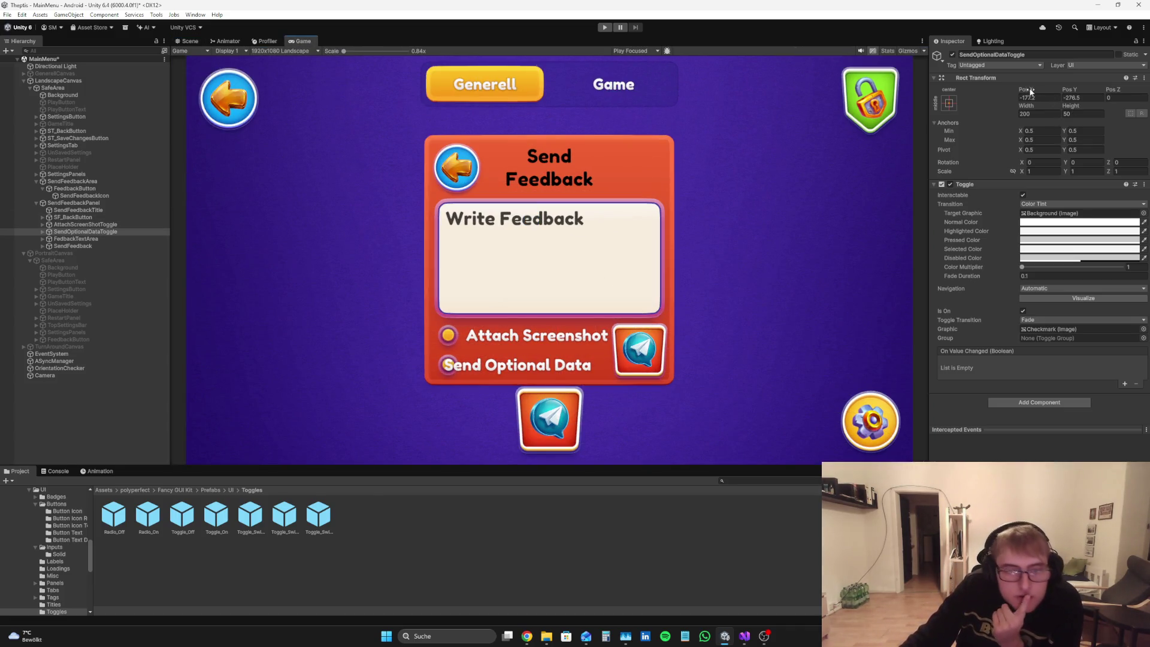
mouse_move(1033, 90)
mouse_down()
mouse_move(1012, 88)
mouse_move(1030, 100)
mouse_up()
click(119, 225)
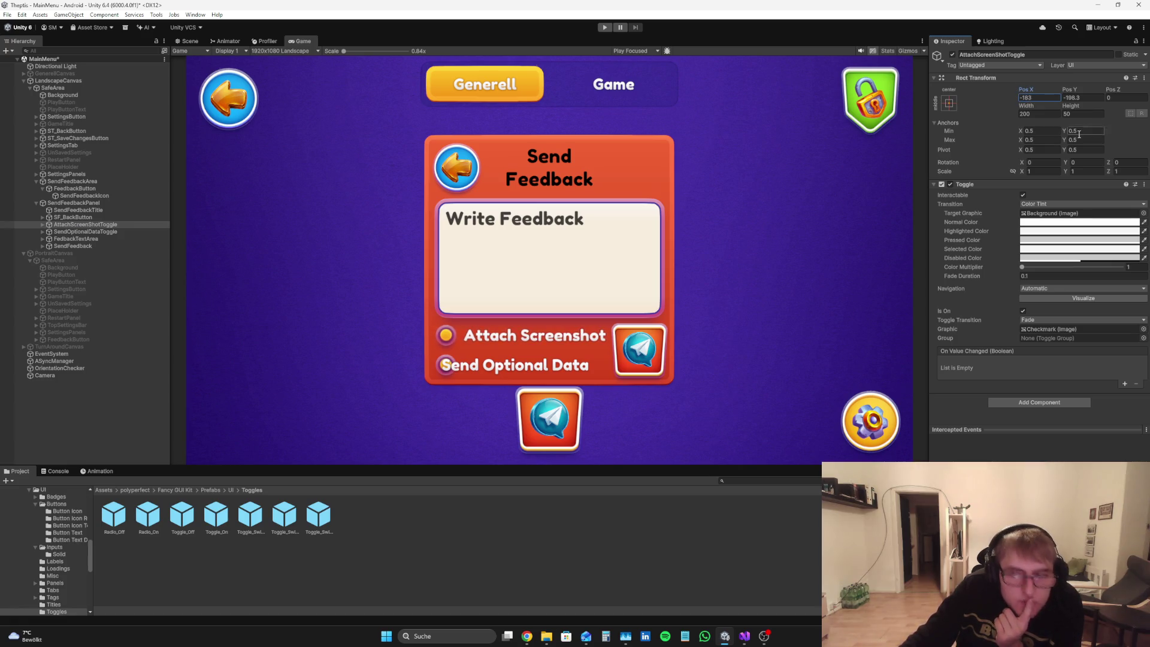
Step: Set the Attach Screenshot toggle's width to 200
text(2)
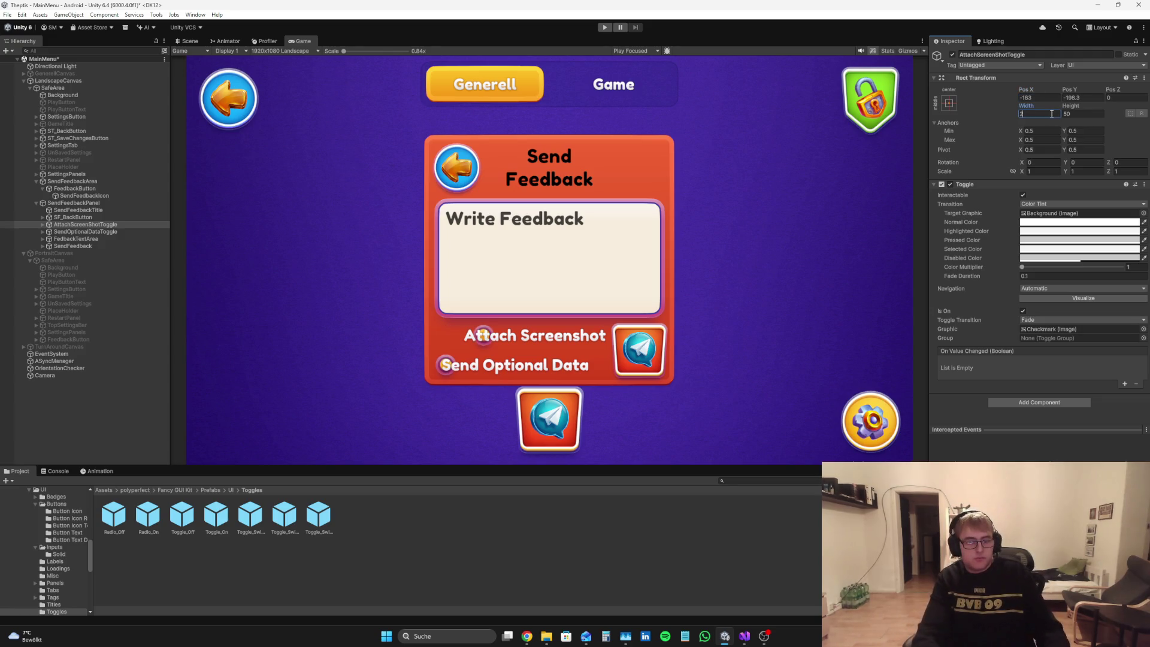
text(50)
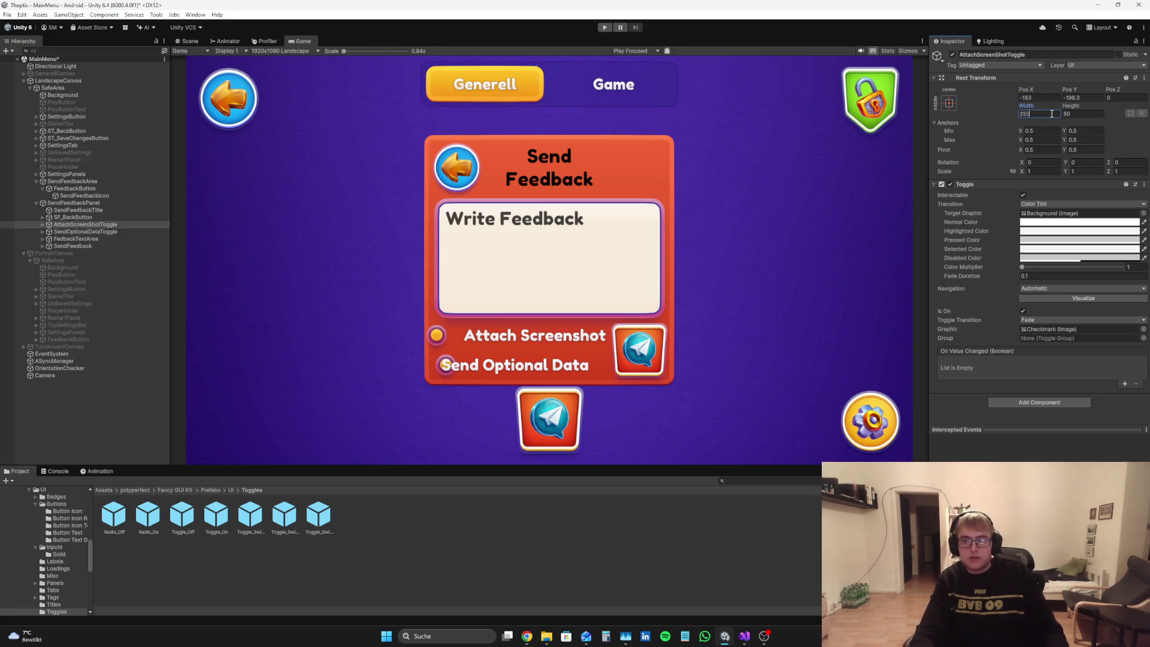
key(BackSpace)
key(BackSpace)
text(00)
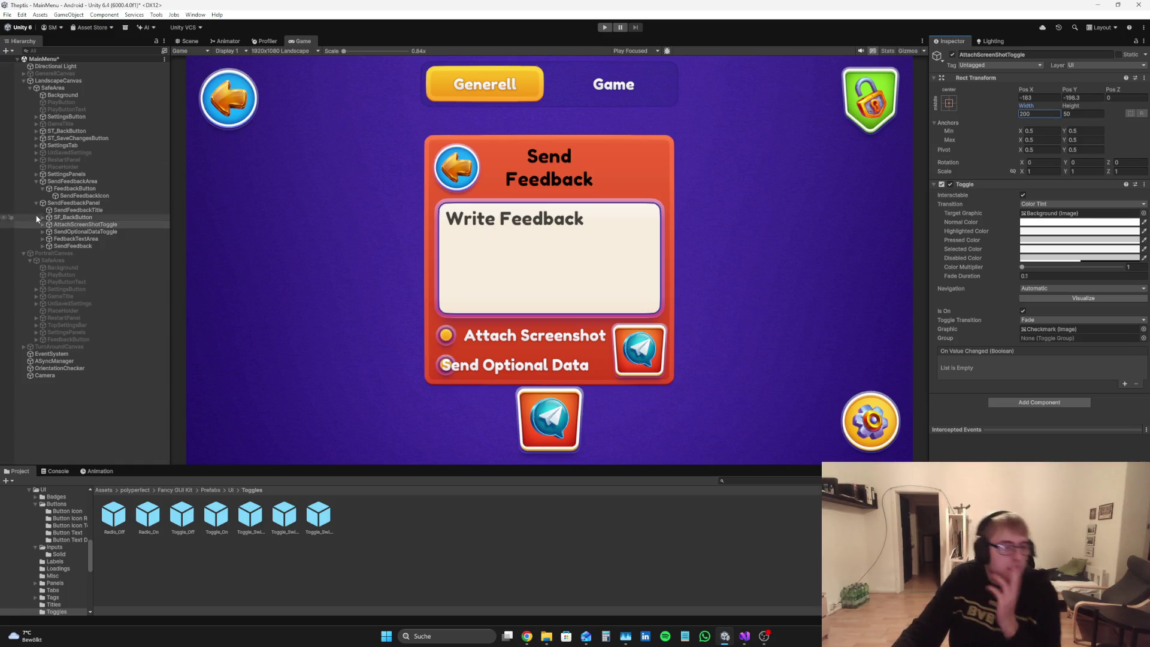
Step: Resize the Attach Screenshot toggle's Background circle to 110 by 110
click(42, 225)
click(75, 232)
click(1040, 114)
text(150)
key(Tab)
text(150)
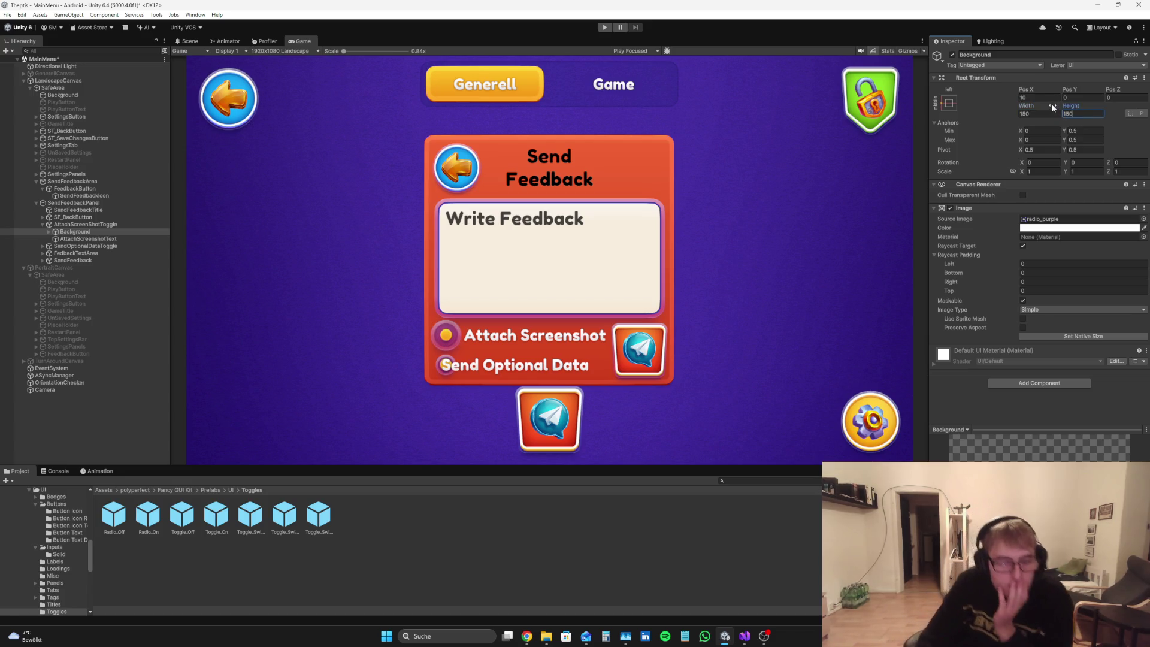
key(BackSpace)
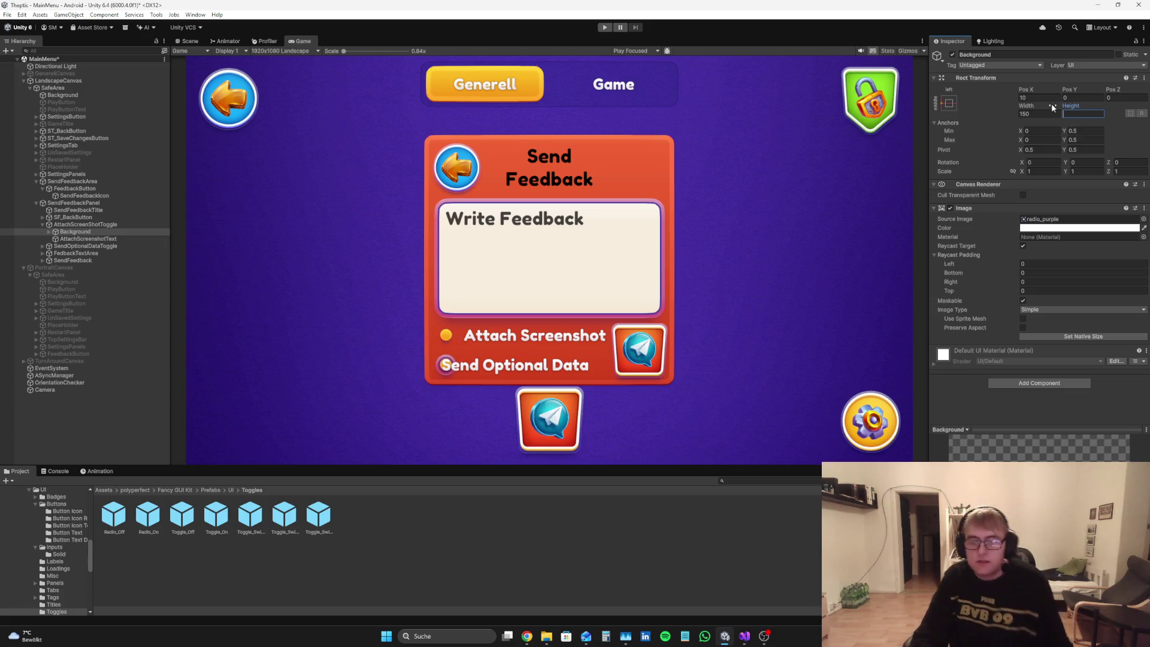
text(10110)
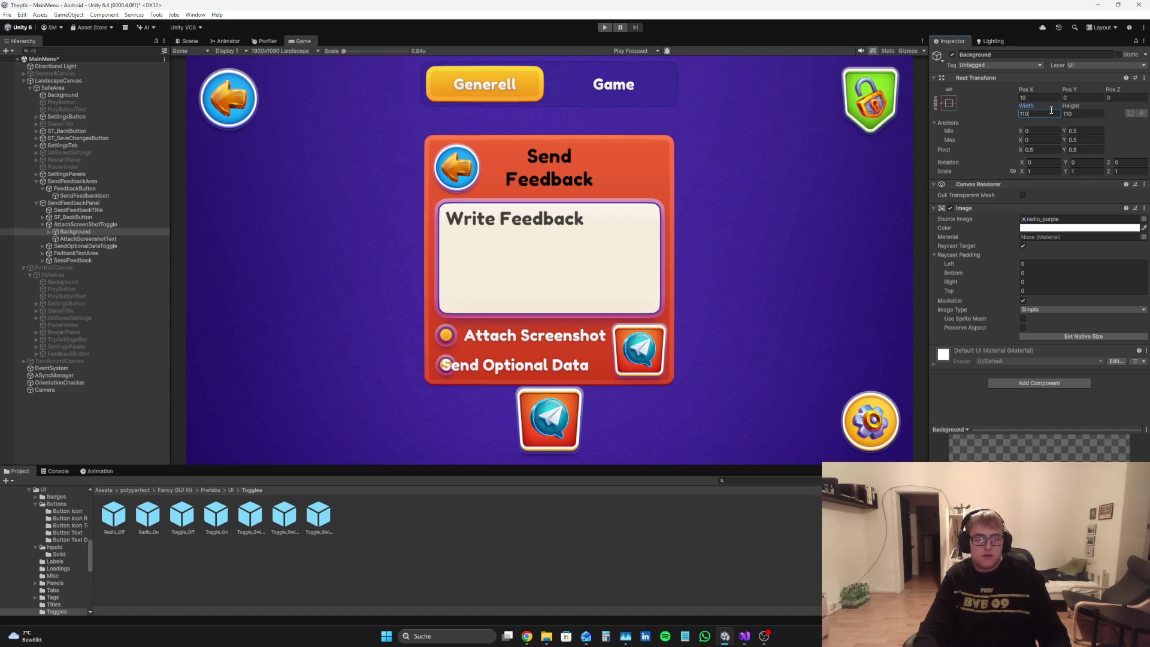
Step: Resize the Attach Screenshot toggle's Checkmark dot to 110 by 110
click(49, 231)
click(81, 238)
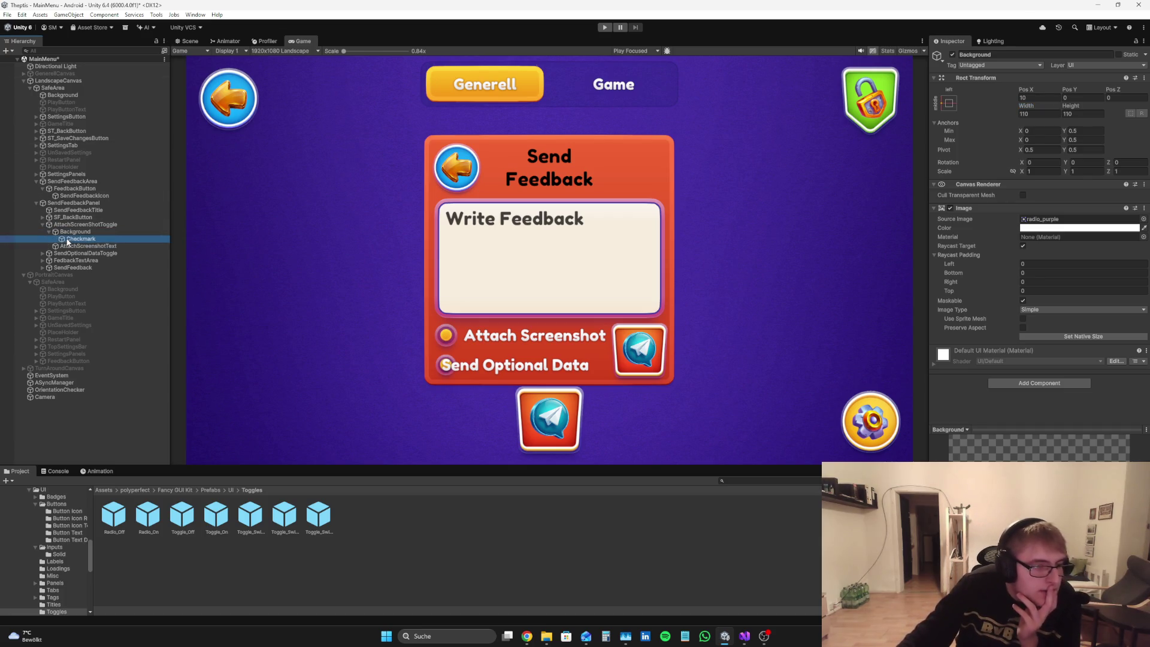
key(BackSpace)
text(110)
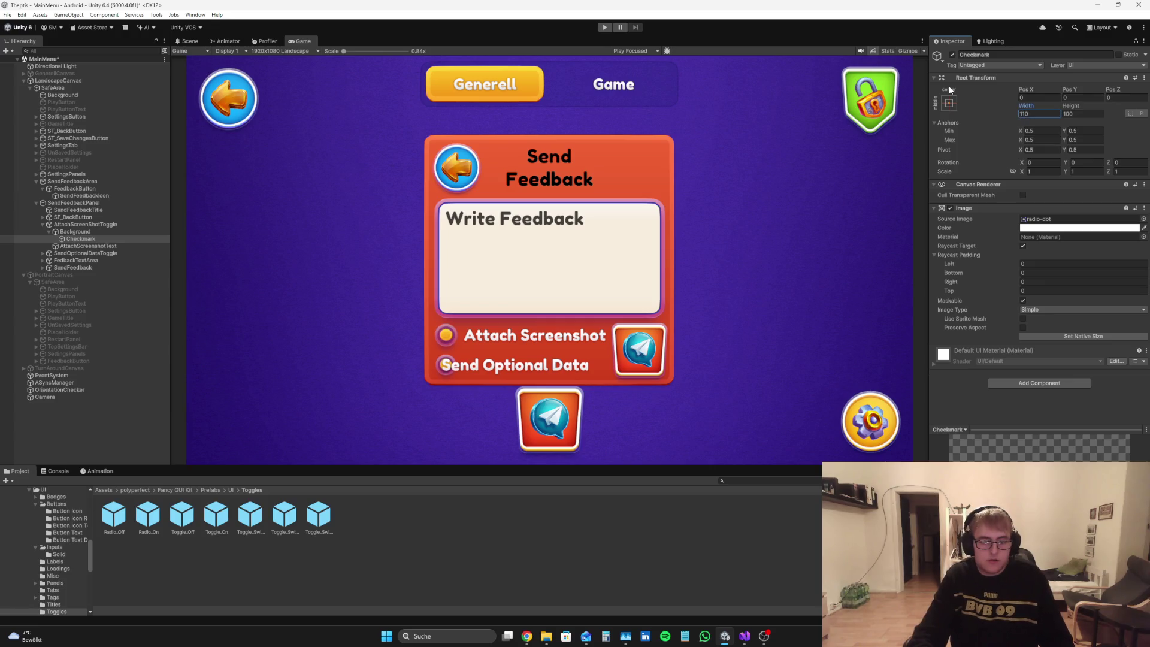
click(1076, 112)
key(BackSpace)
text(0)
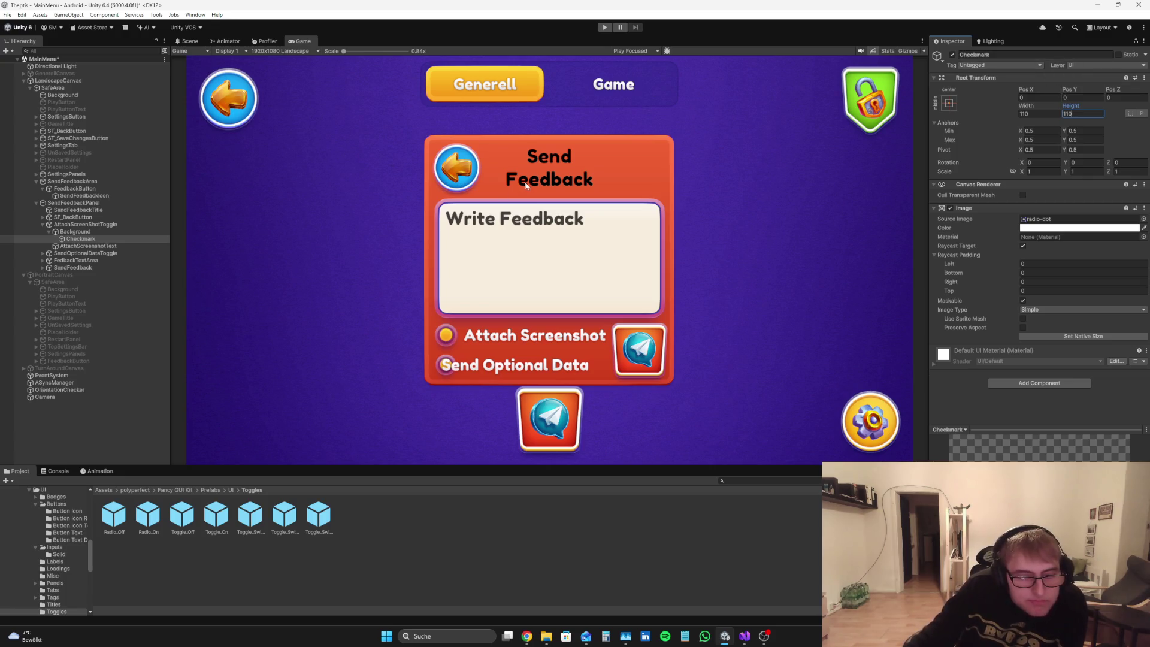
Step: Resize the Send Optional Data toggle's Checkmark dot and Background circle to 110 by 110
click(43, 253)
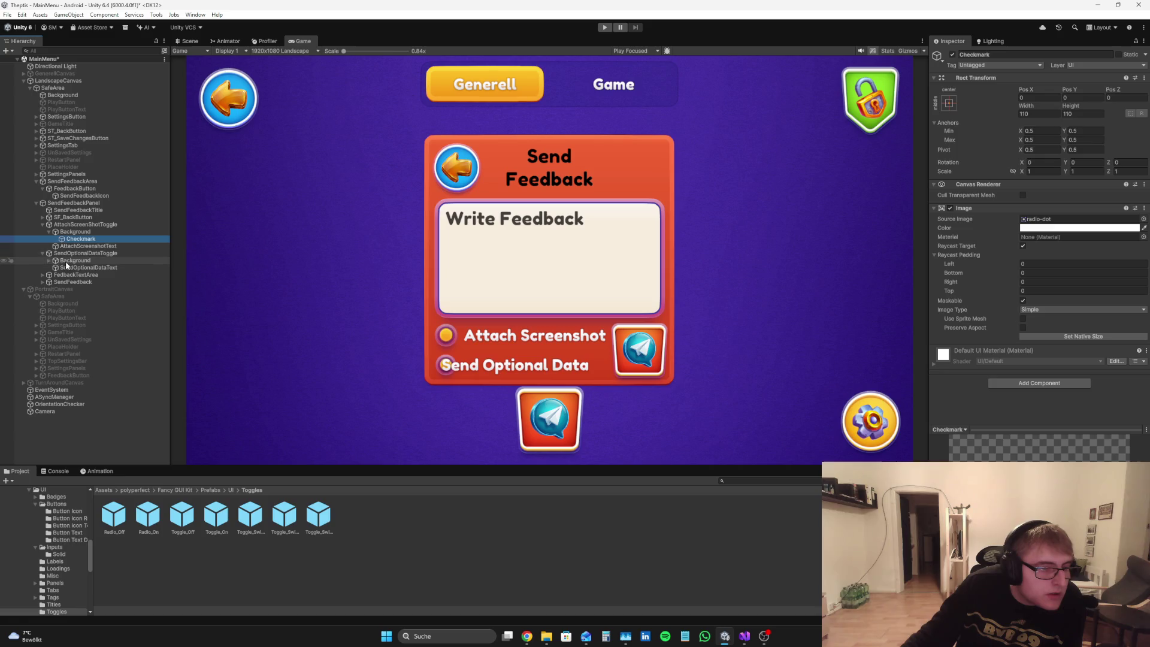
click(49, 261)
click(49, 261)
click(81, 267)
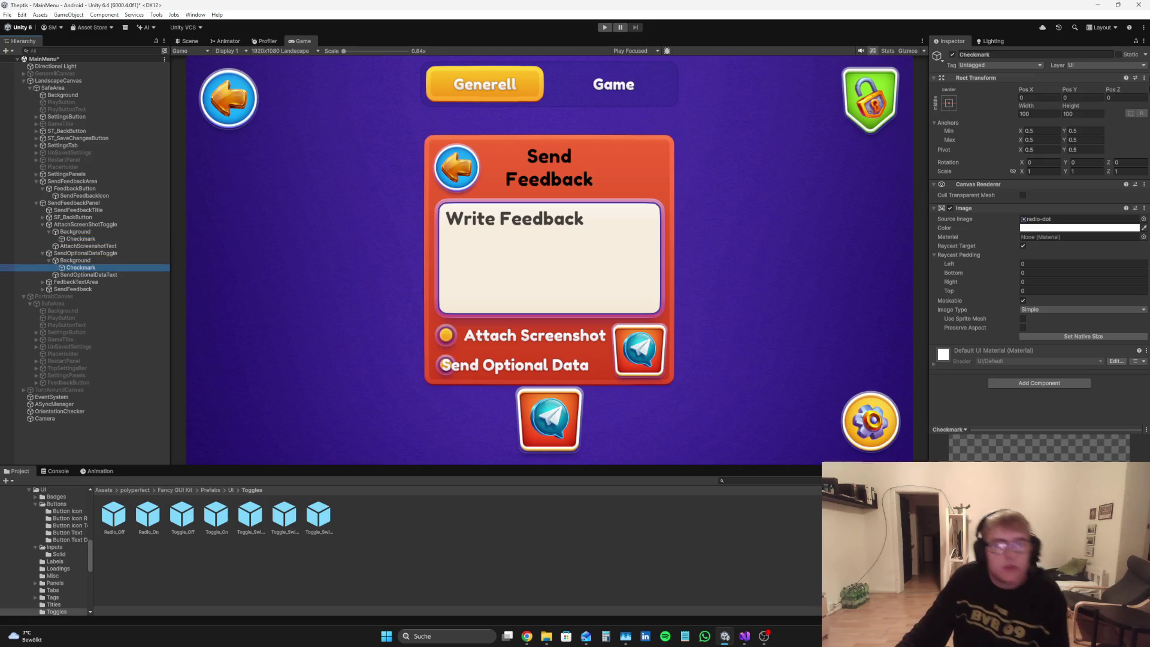
click(1045, 113)
text(110)
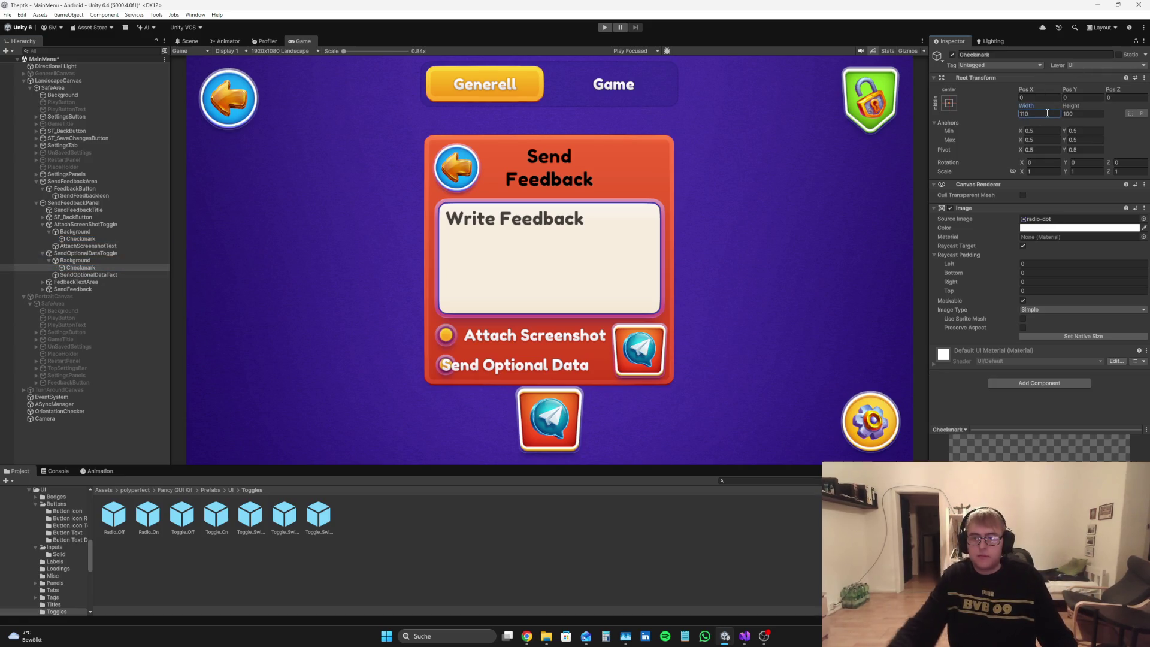
click(1083, 117)
text(110)
click(109, 261)
click(1039, 114)
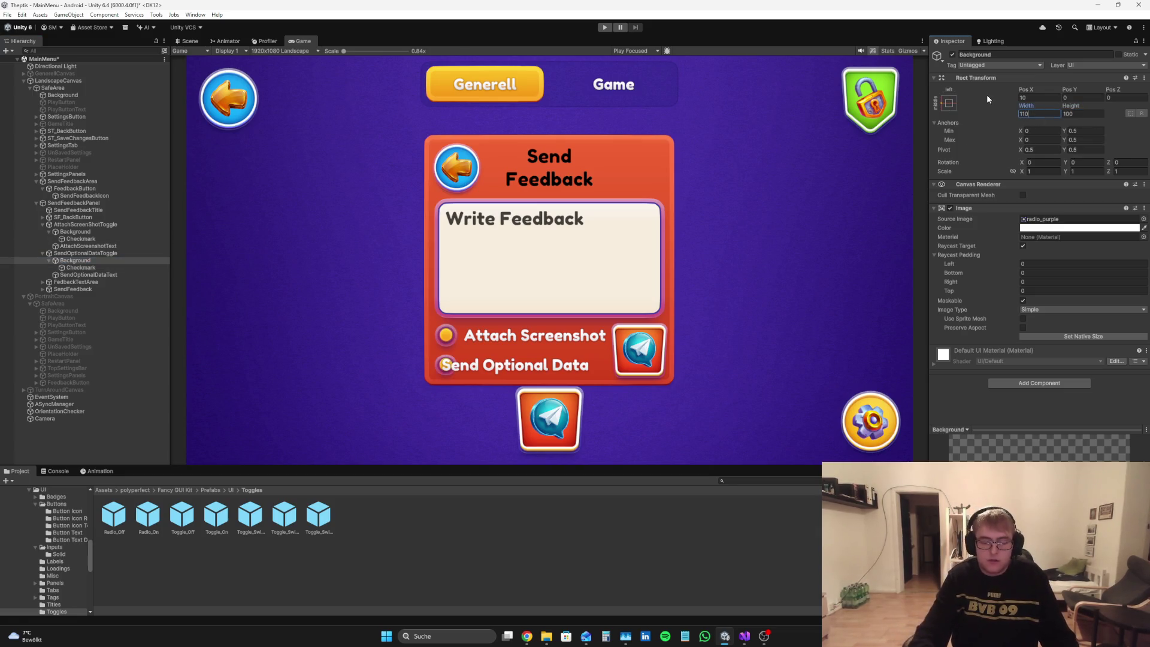
click(1083, 114)
text(110)
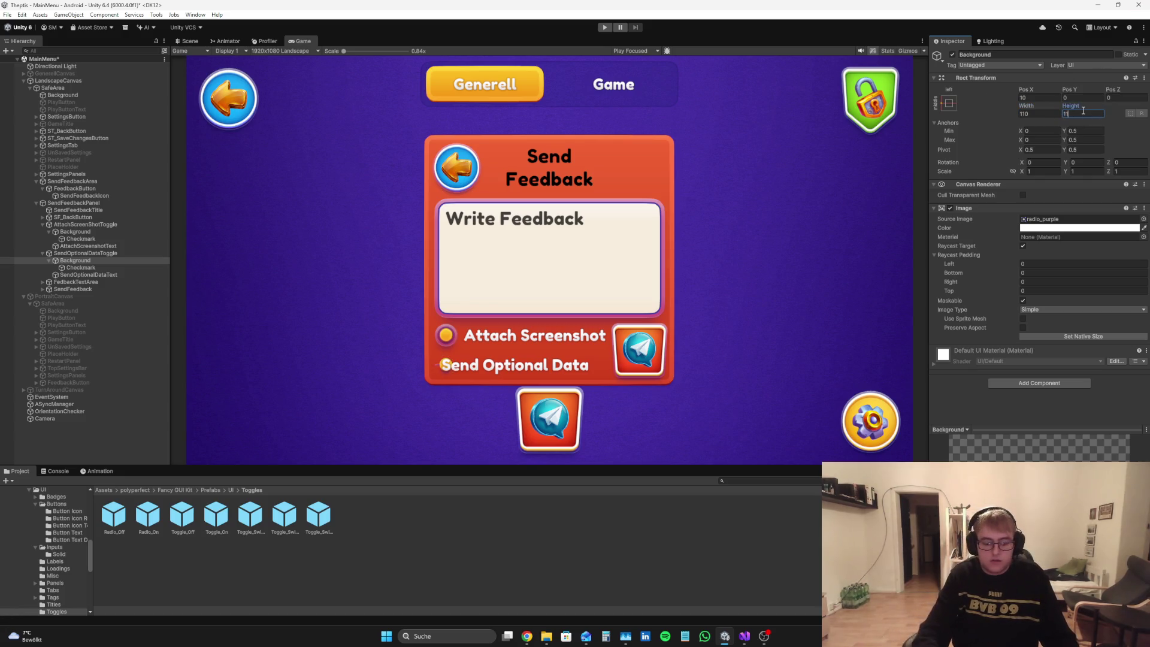
Step: Collapse the toggle children and select AttachScreenShotToggle to edit its horizontal position
click(102, 441)
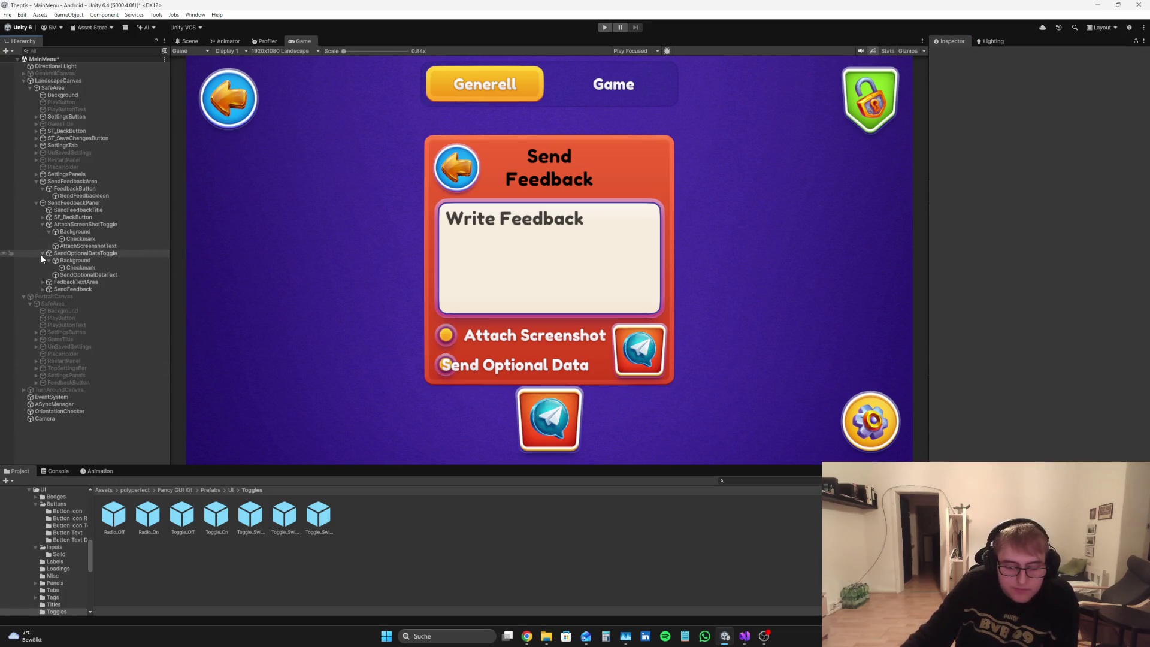
click(48, 260)
click(48, 232)
click(86, 224)
click(1029, 96)
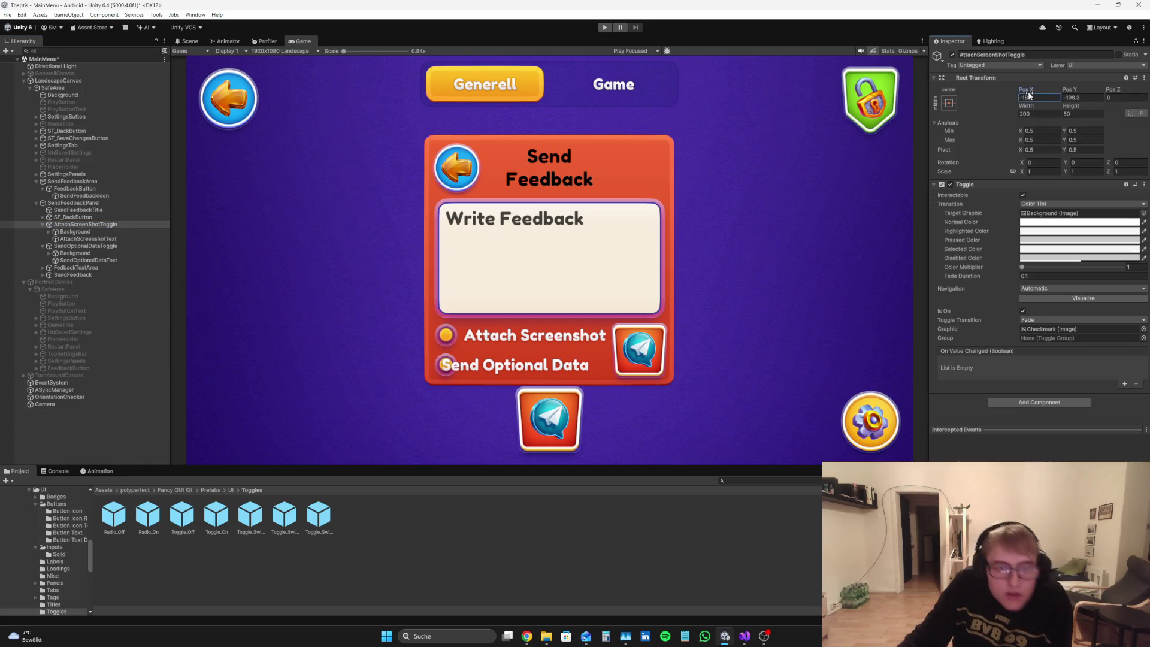
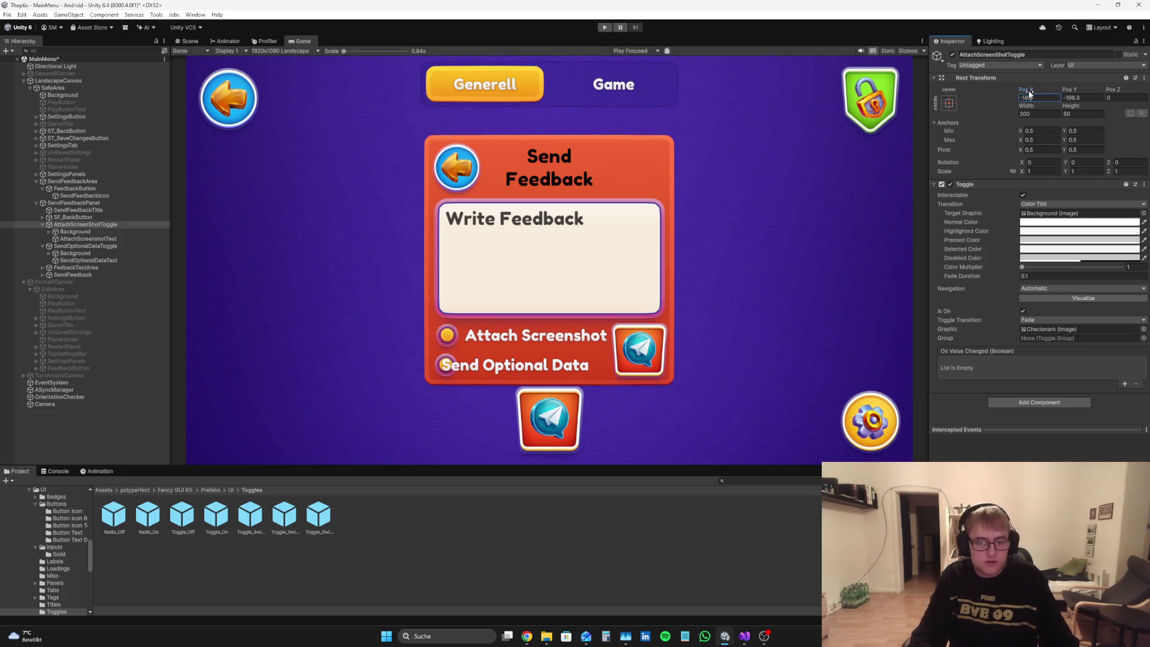
Step: Set the Attach Screenshot toggle's Pos Y to -200 and Pos X to -180
key(BackSpace)
text(5)
key(BackSpace)
text(2.5)
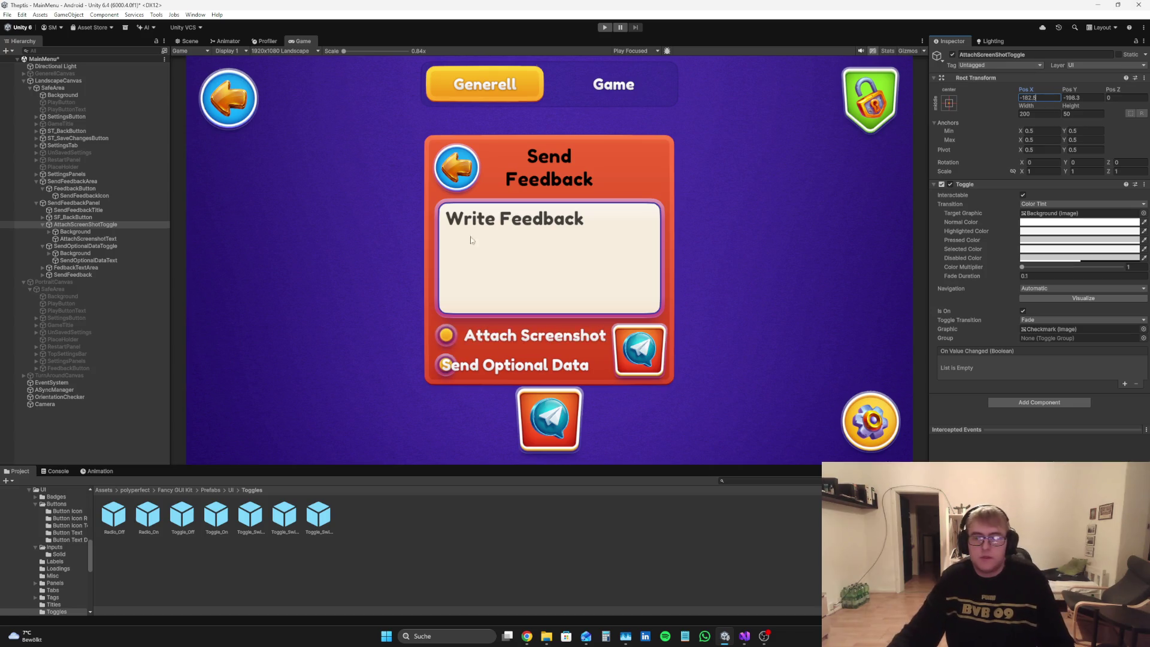
click(1078, 97)
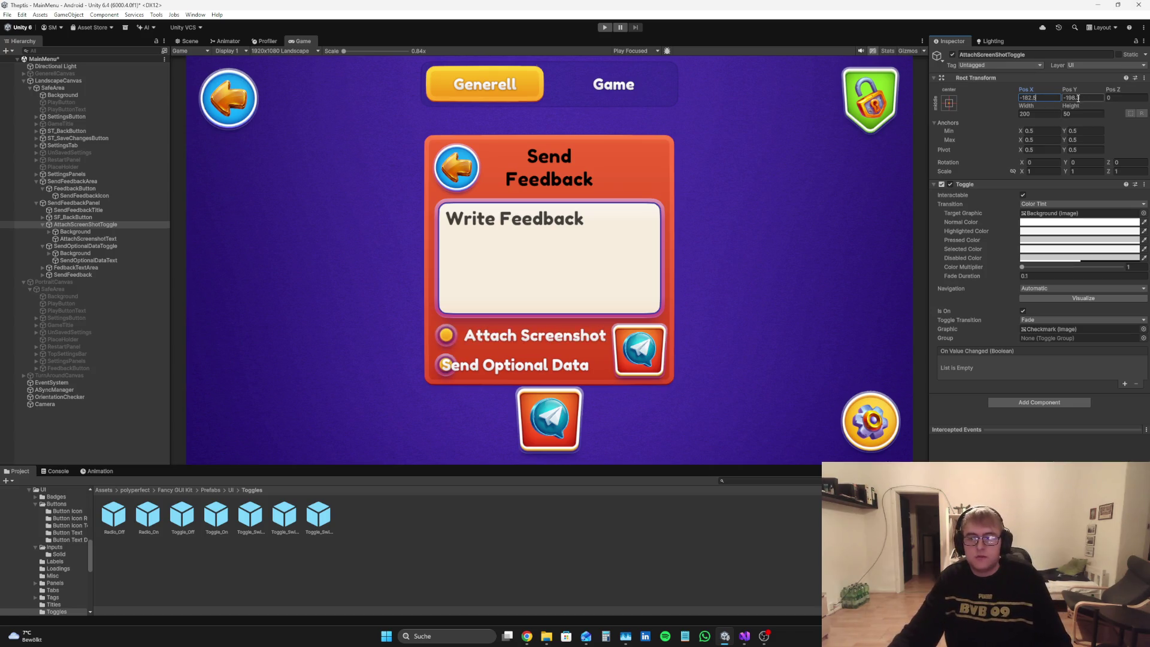
text(-2)
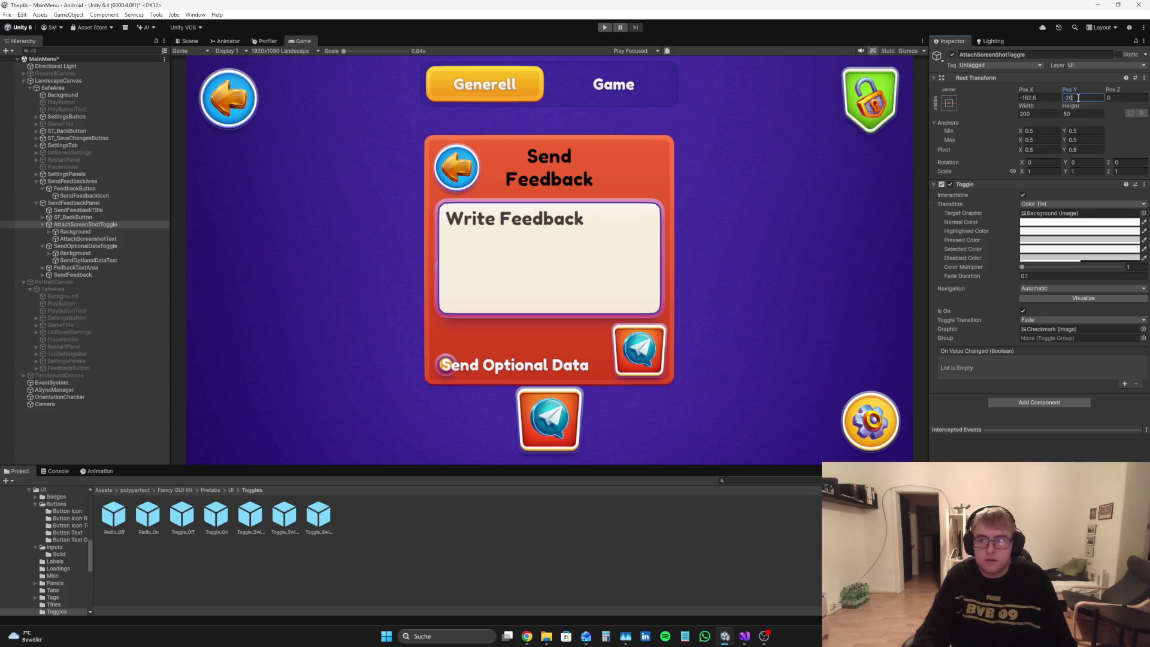
text(0)
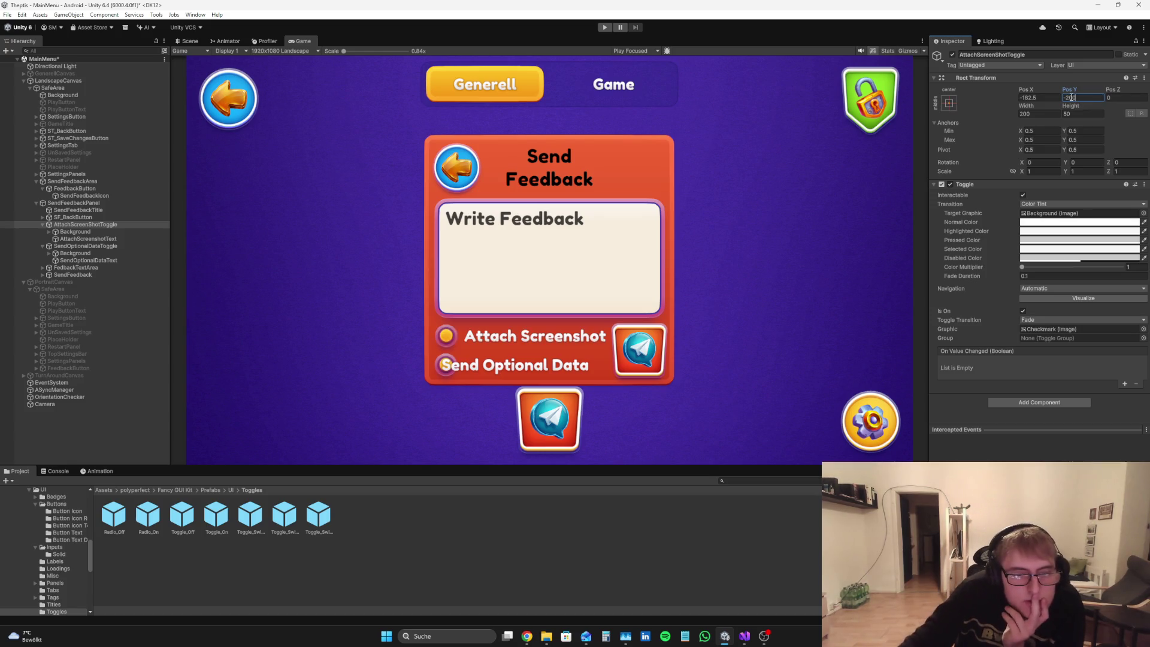
click(1047, 95)
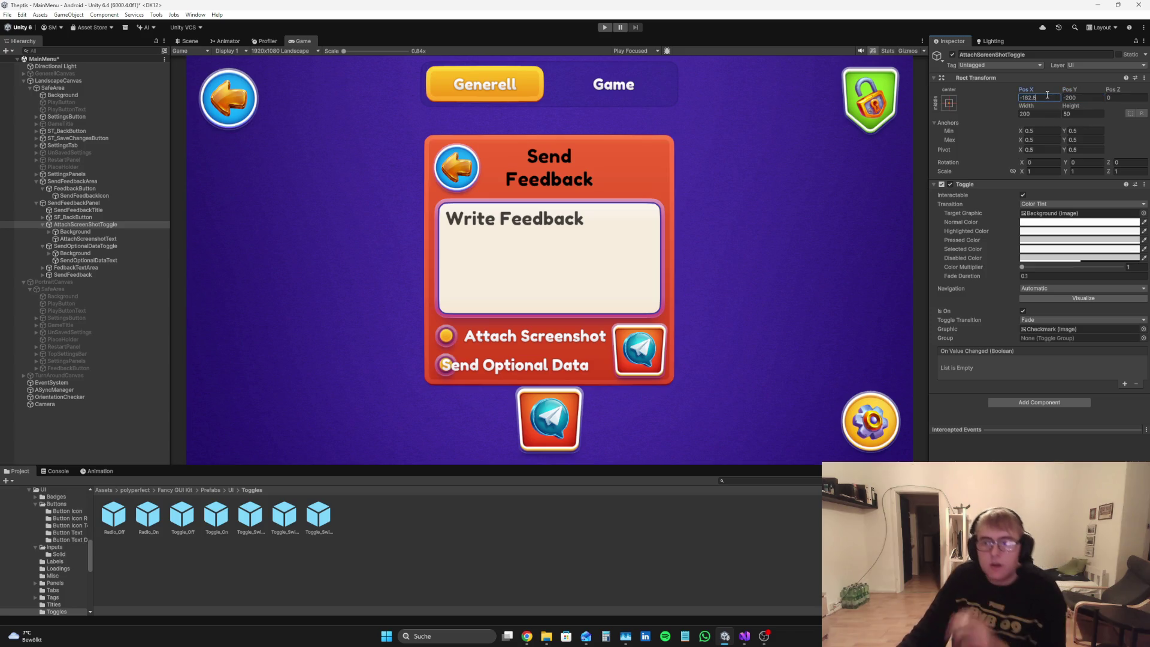
text(-180)
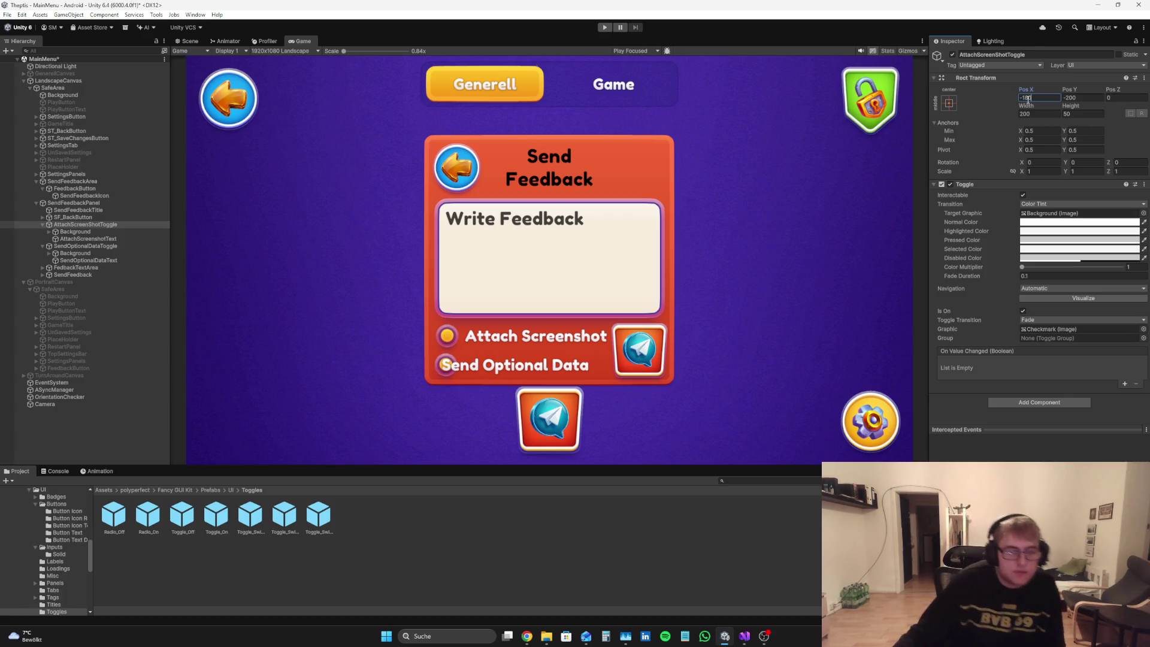
Step: Fine-tune the toggle's Pos Y to -197.5, then select the Send Optional Data toggle
drag(1072, 88, 1070, 88)
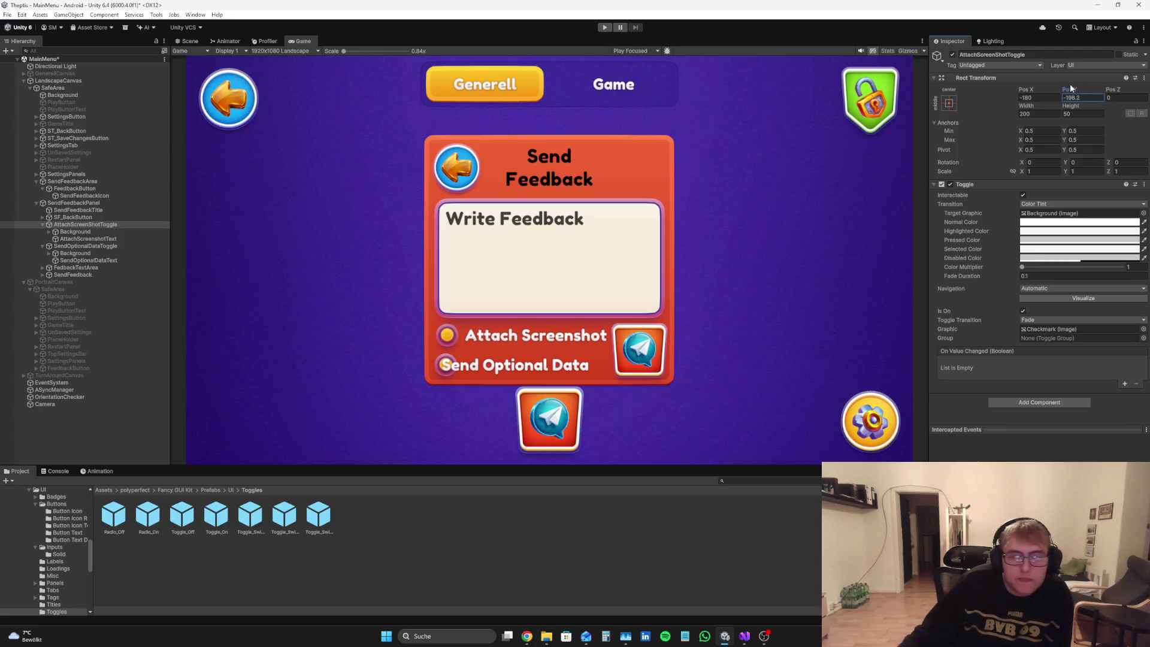
text(-1)
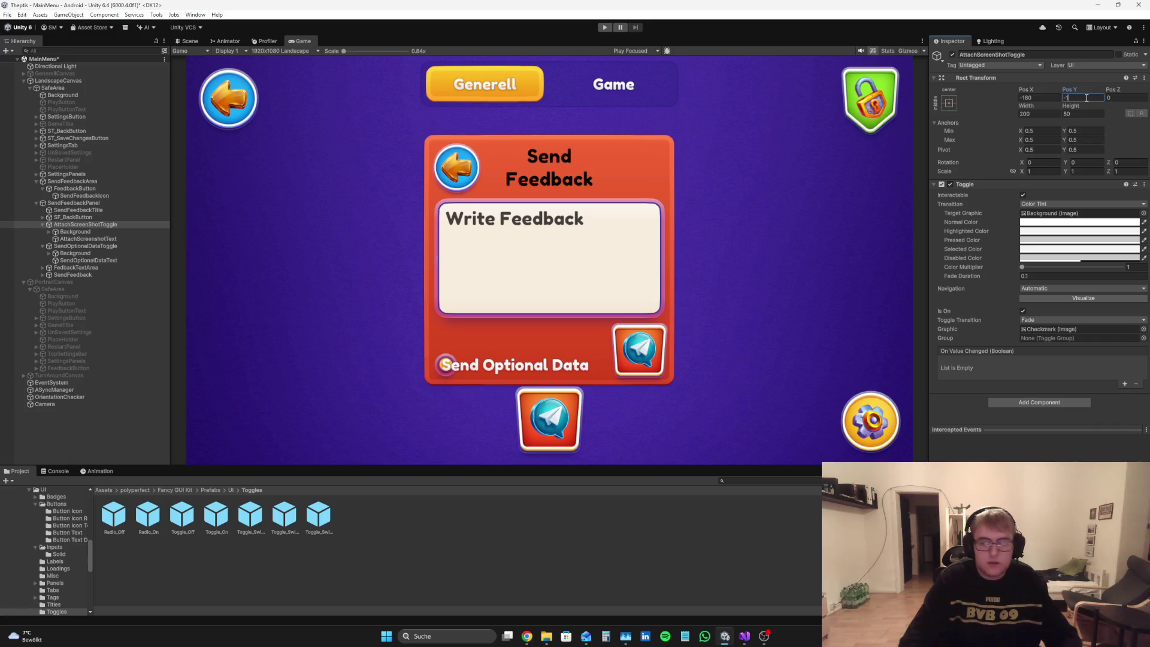
key(BackSpace)
text(297)
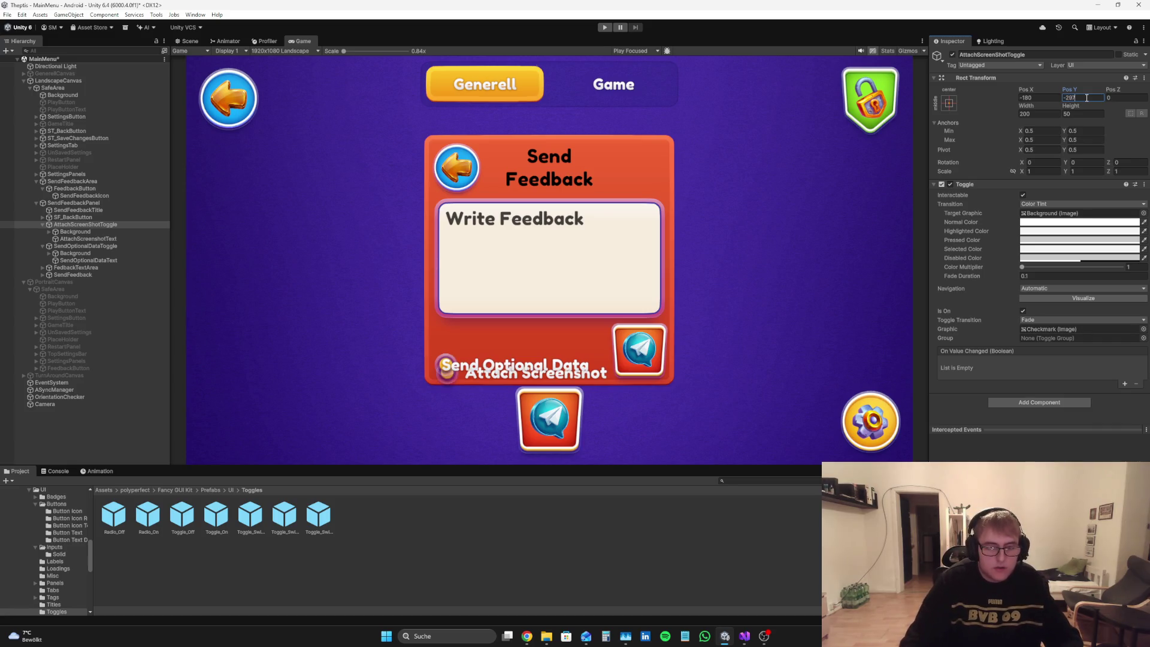
key(BackSpace)
key(BackSpace)
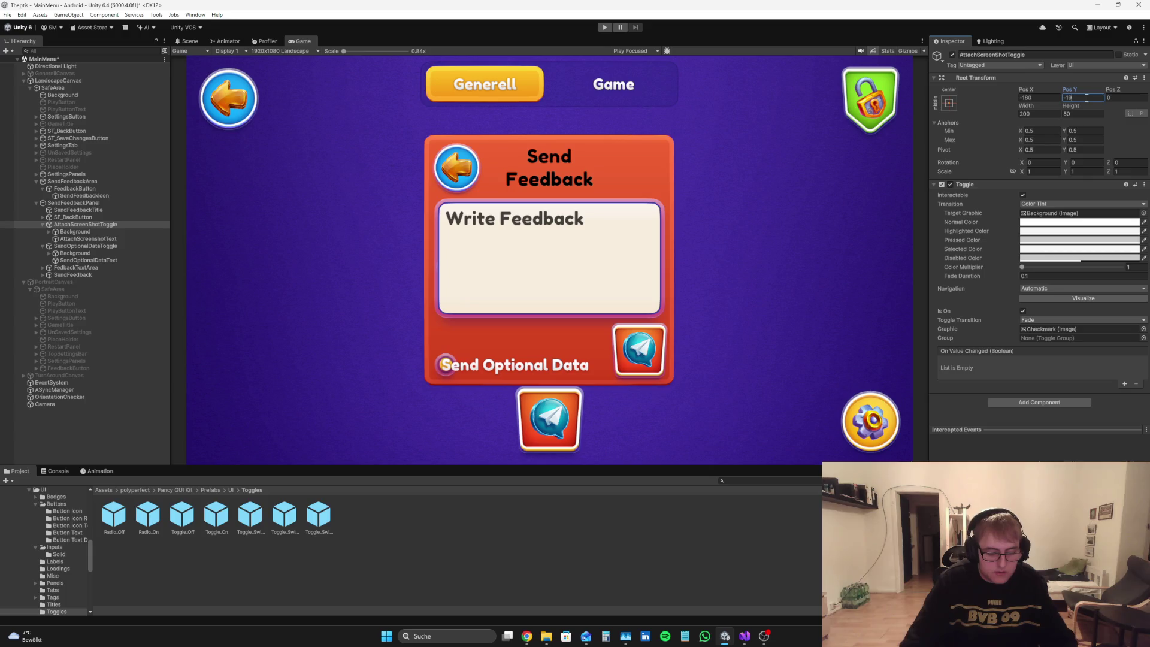
text(7.5)
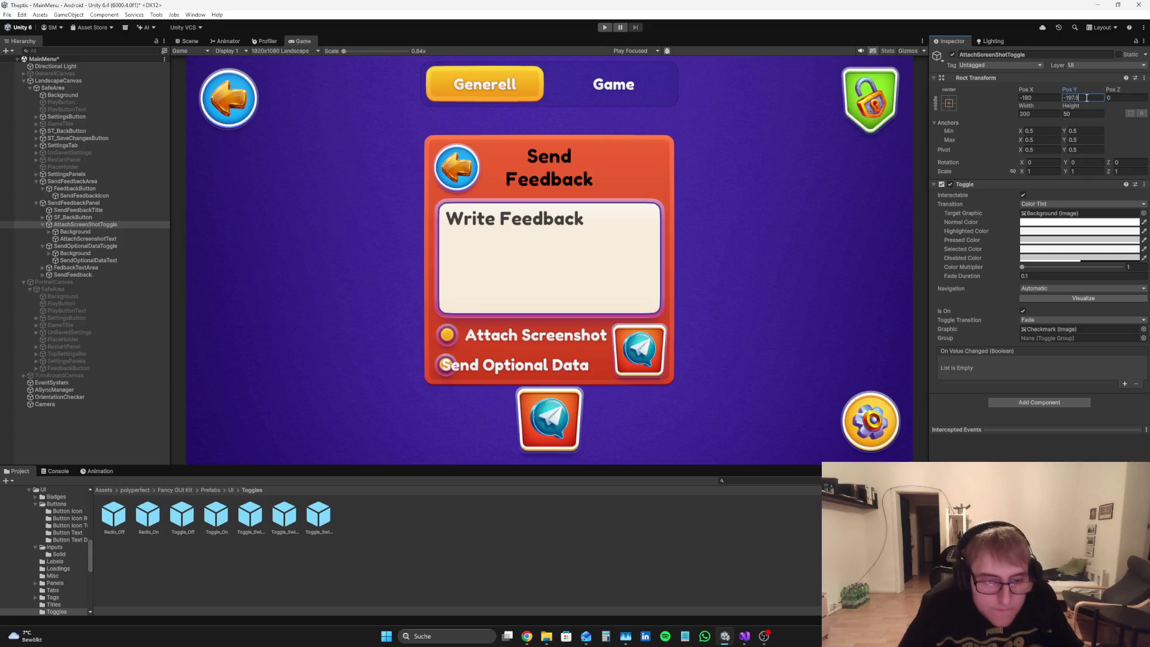
click(86, 246)
Step: Place the Send Optional Data toggle at Pos X -180, Pos Y about -272.5, then select its label
click(1027, 96)
key(BackSpace)
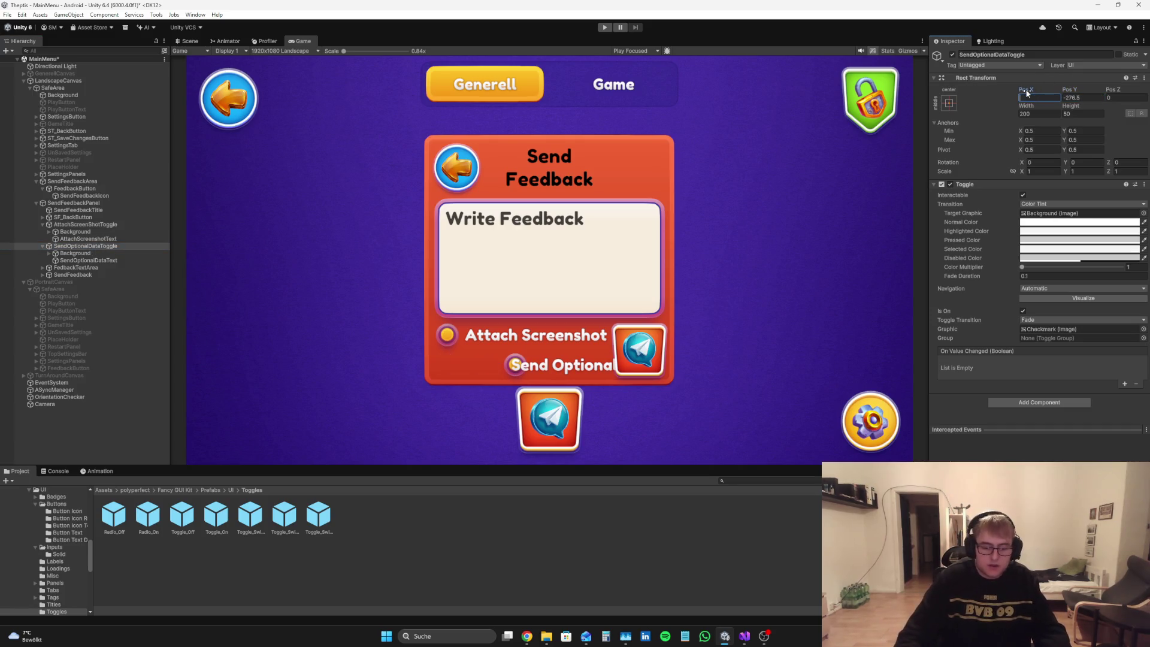
text(-188)
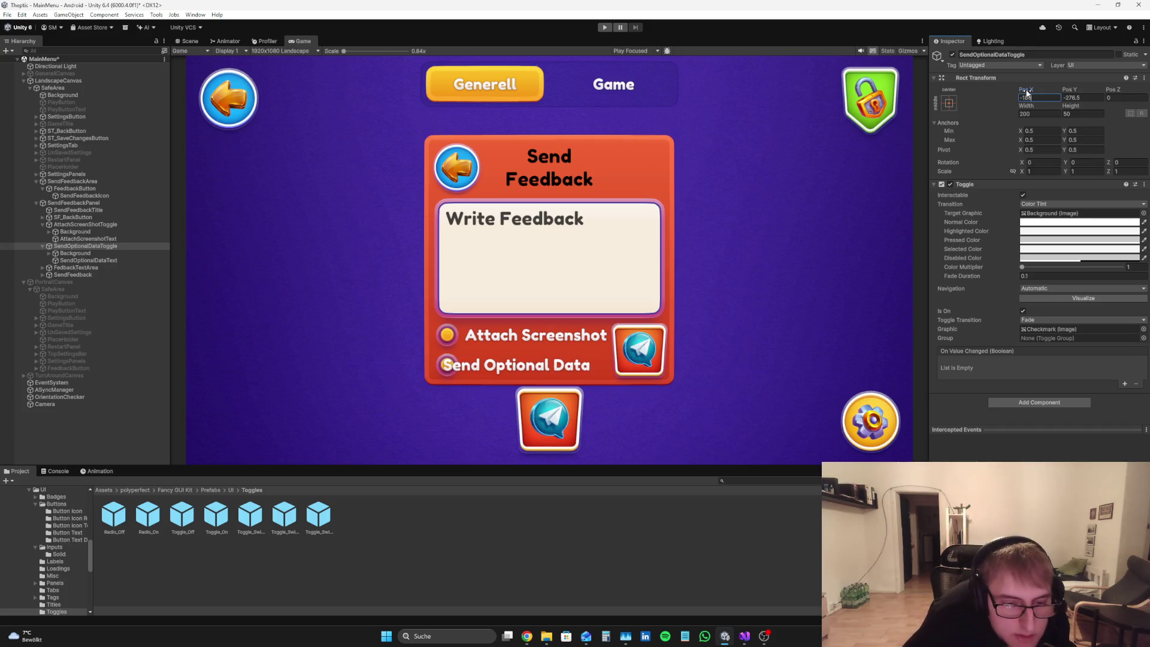
click(1080, 98)
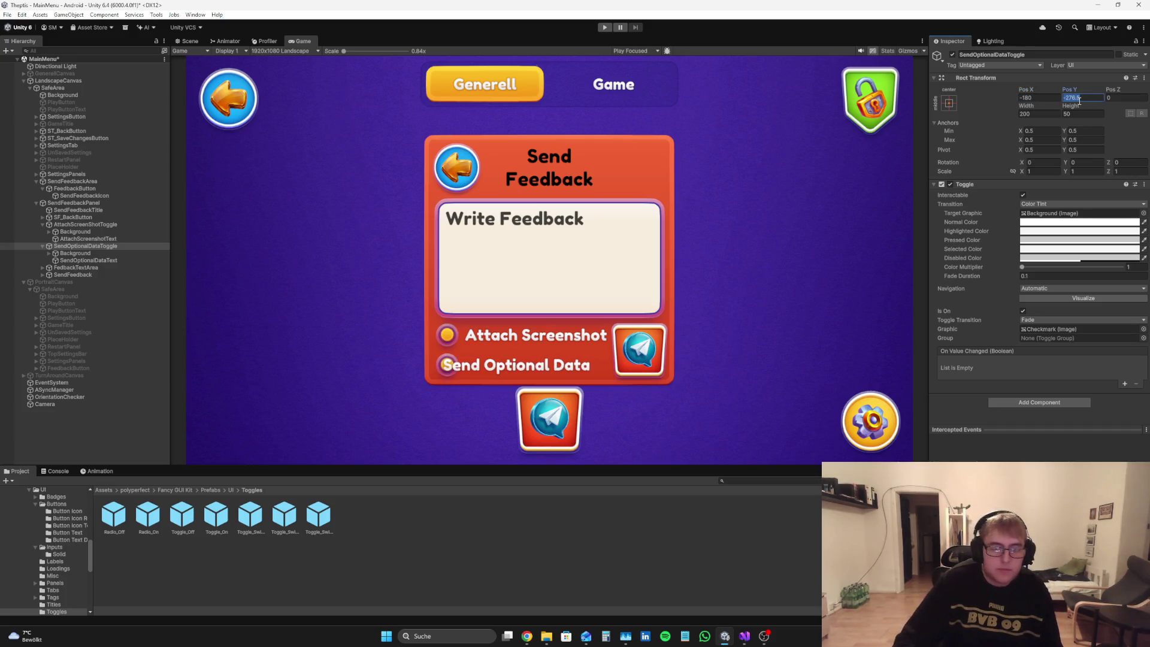
key(BackSpace)
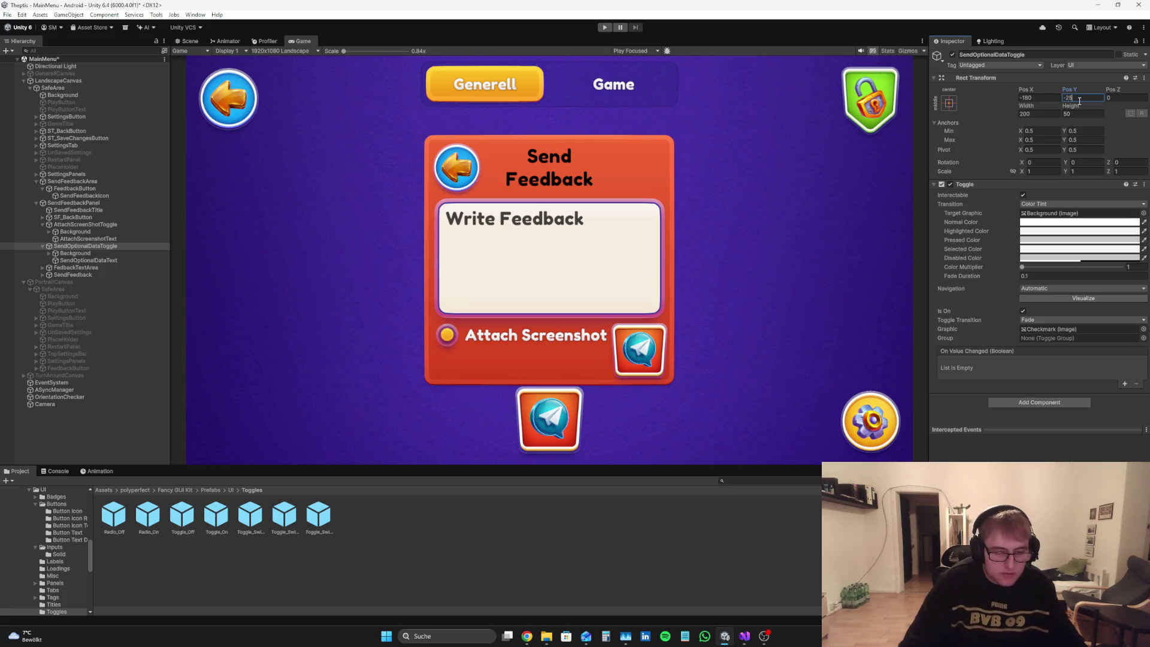
text(0)
key(BackSpace)
key(BackSpace)
text(72)
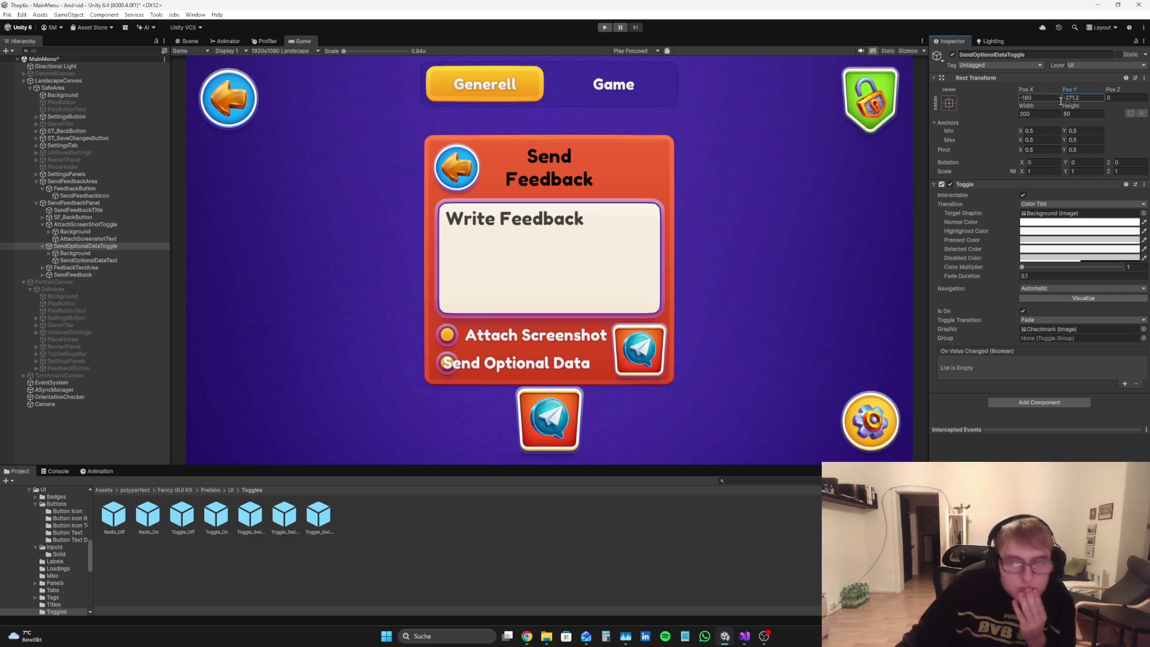
click(1081, 99)
text(-3)
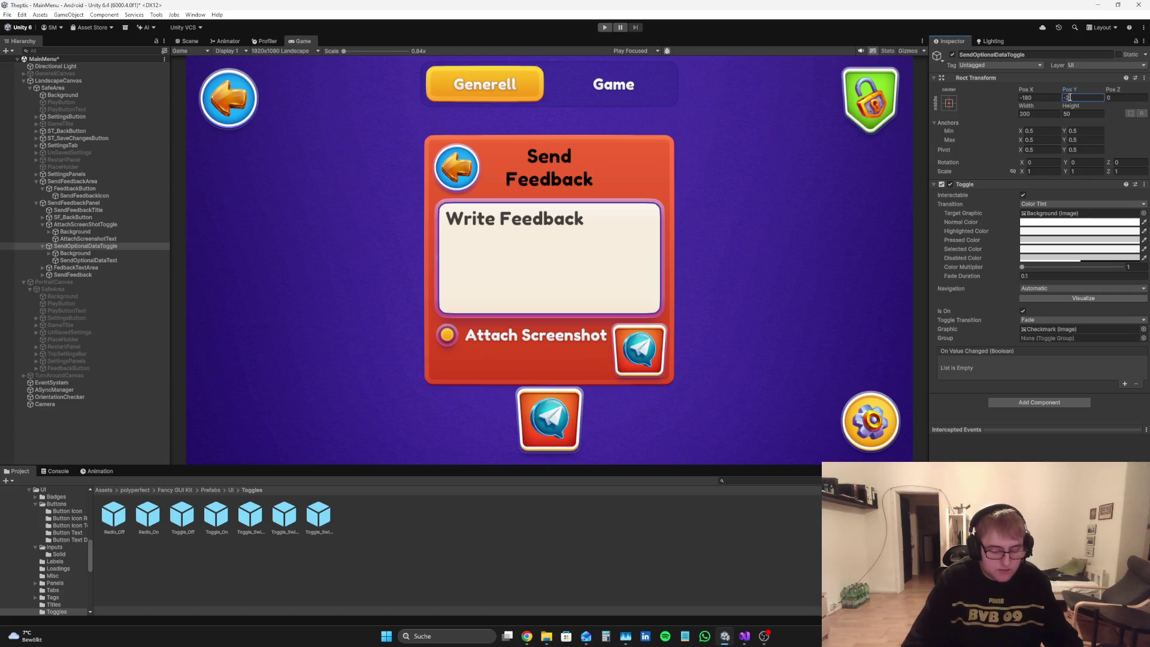
text(270)
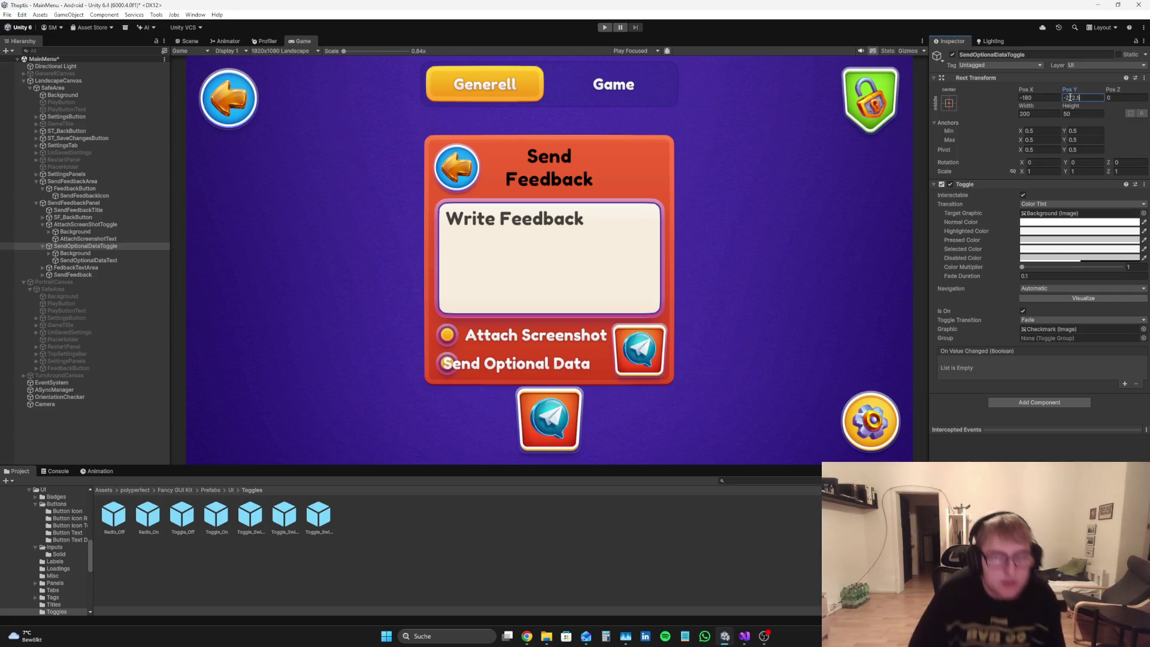
click(101, 260)
Step: Set the Send Optional Data label to Pos X 155.6 and select the Attach Screenshot label
text(155.6)
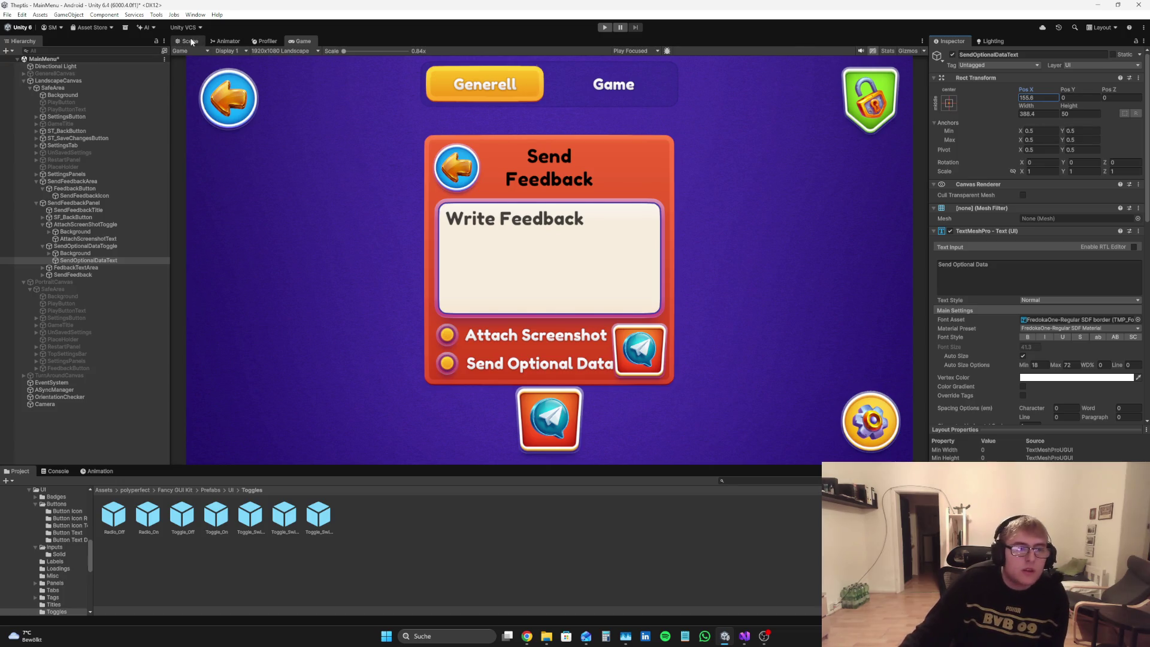
click(191, 41)
scroll(1056, 325, down, 5)
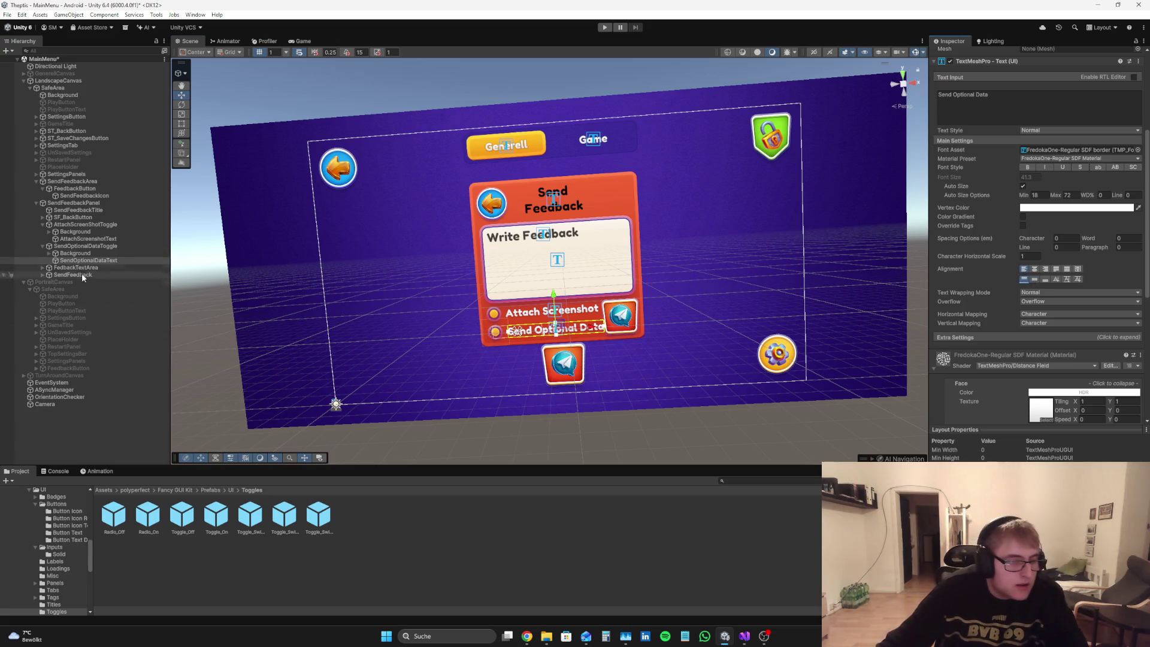
click(90, 239)
scroll(1026, 183, up, 2)
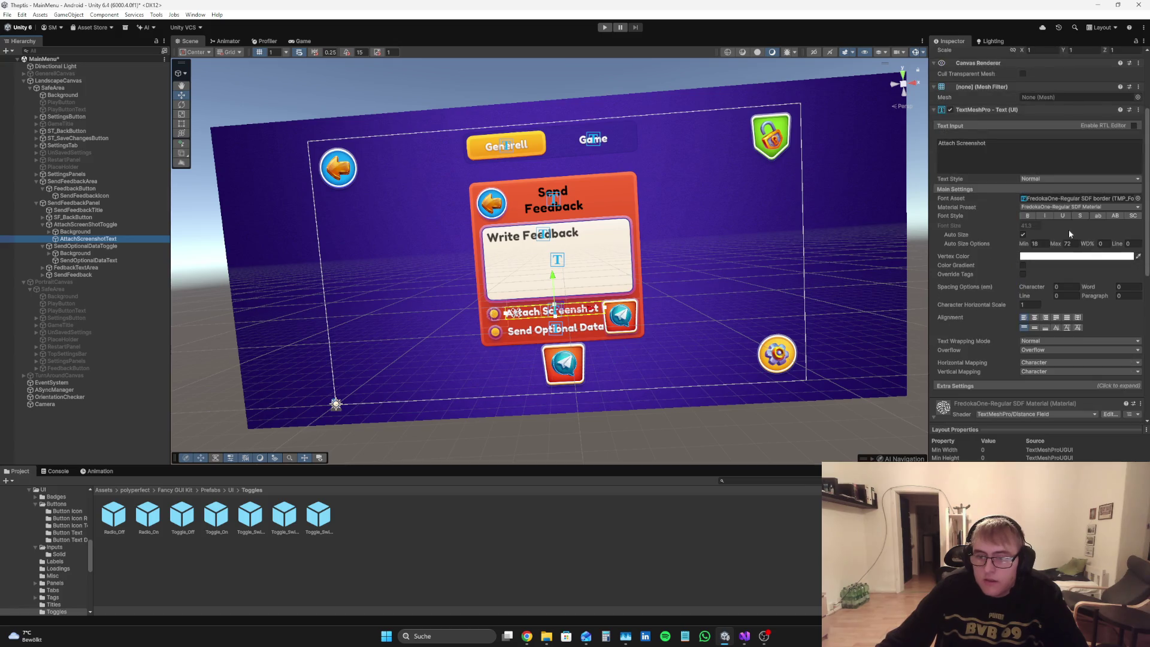
Step: Give the Attach Screenshot label Pos X 153.7 and width 374.7, framing it in the Scene view
click(303, 41)
scroll(1030, 180, up, 5)
mouse_move(1029, 89)
mouse_down()
mouse_move(1020, 104)
mouse_move(1000, 99)
mouse_up()
text(67)
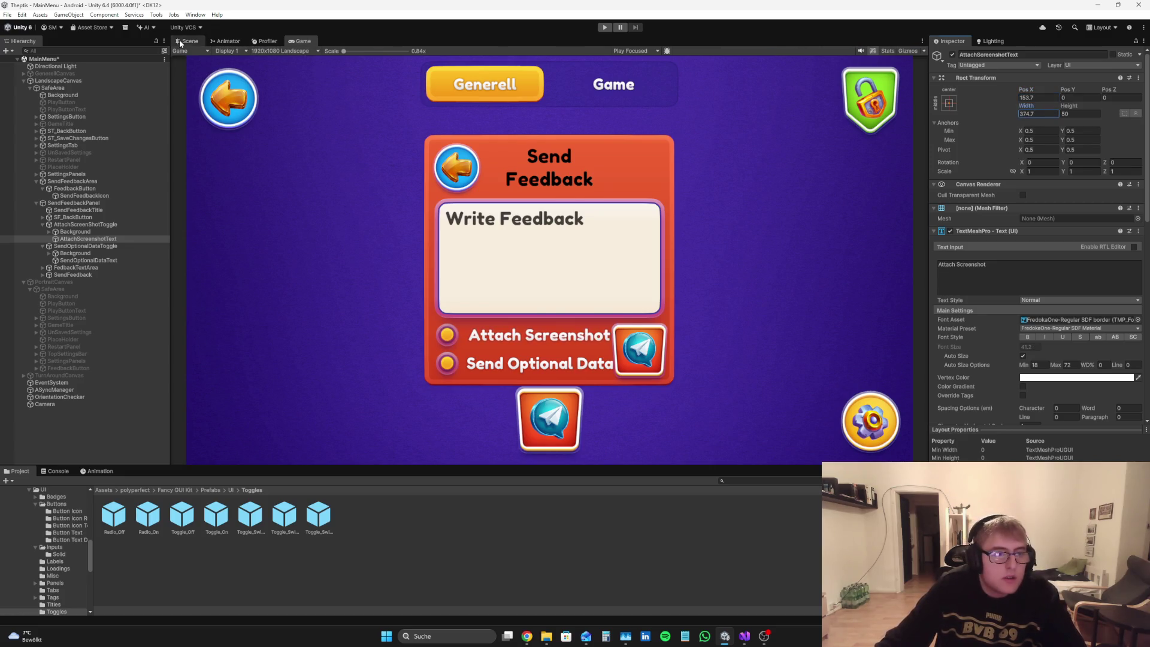
click(190, 41)
key(f)
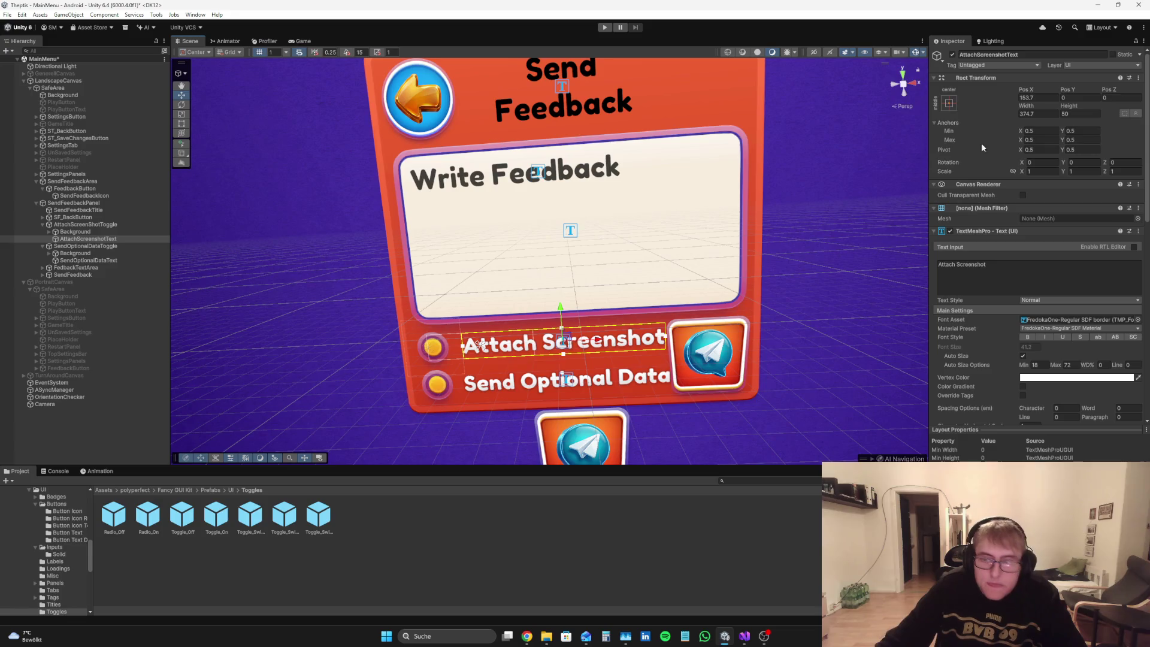
click(65, 232)
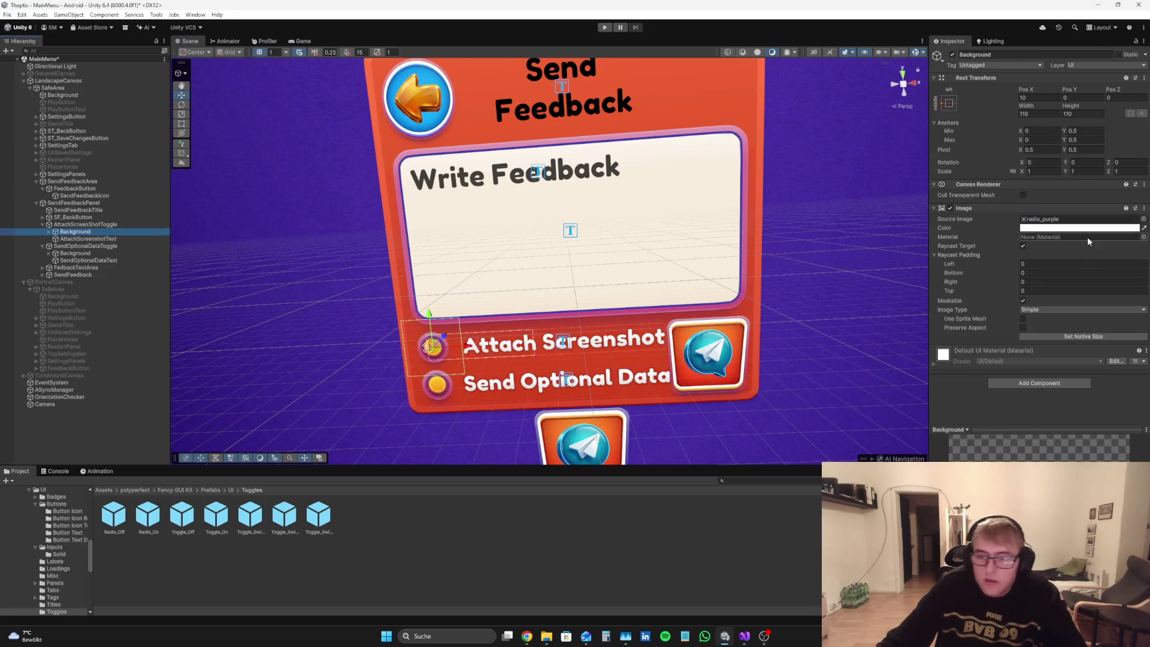
Step: Set the Attach Screenshot toggle background's Raycast Padding to 20 on left, bottom, right and top
click(1041, 271)
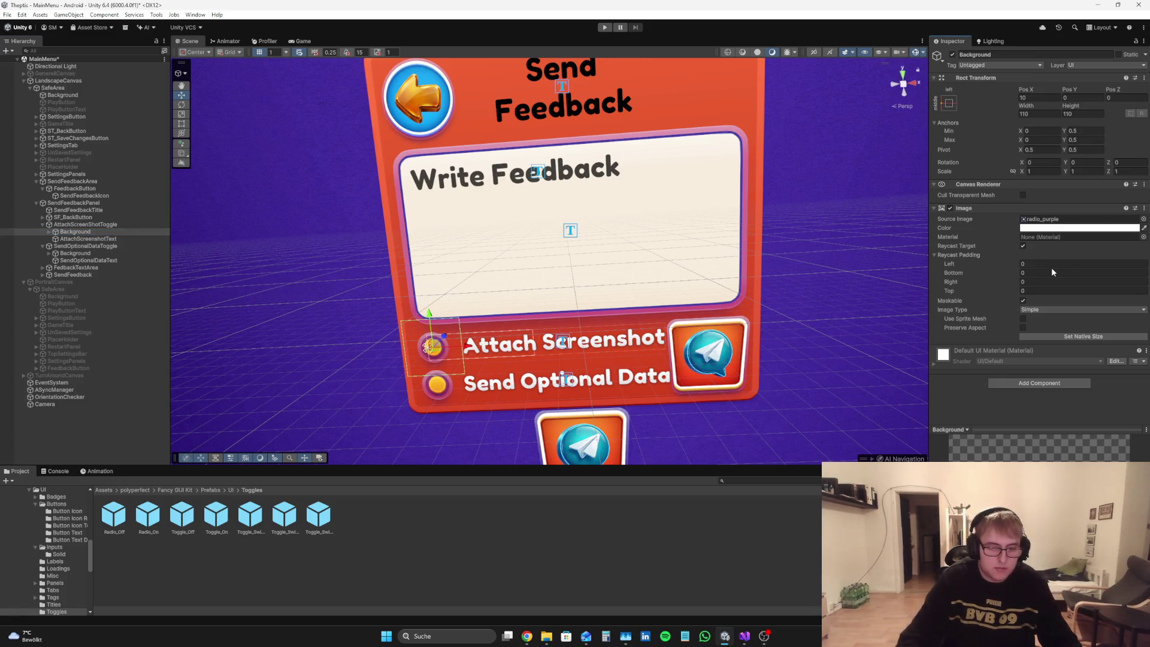
click(1052, 263)
text(20)
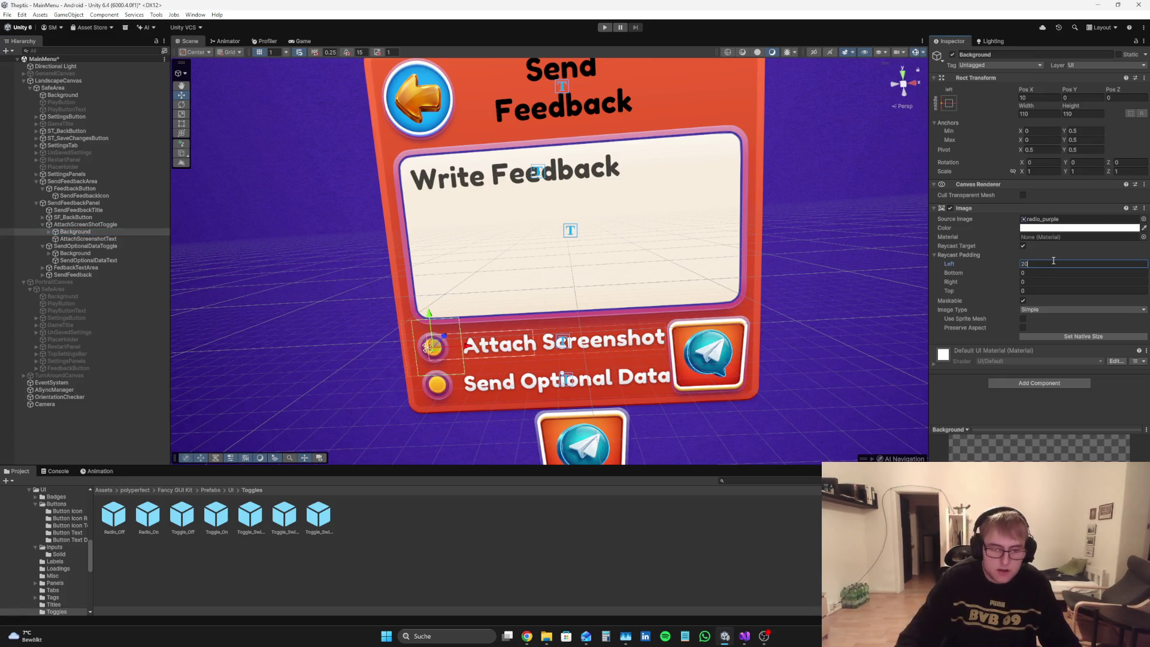
click(1057, 273)
text(20)
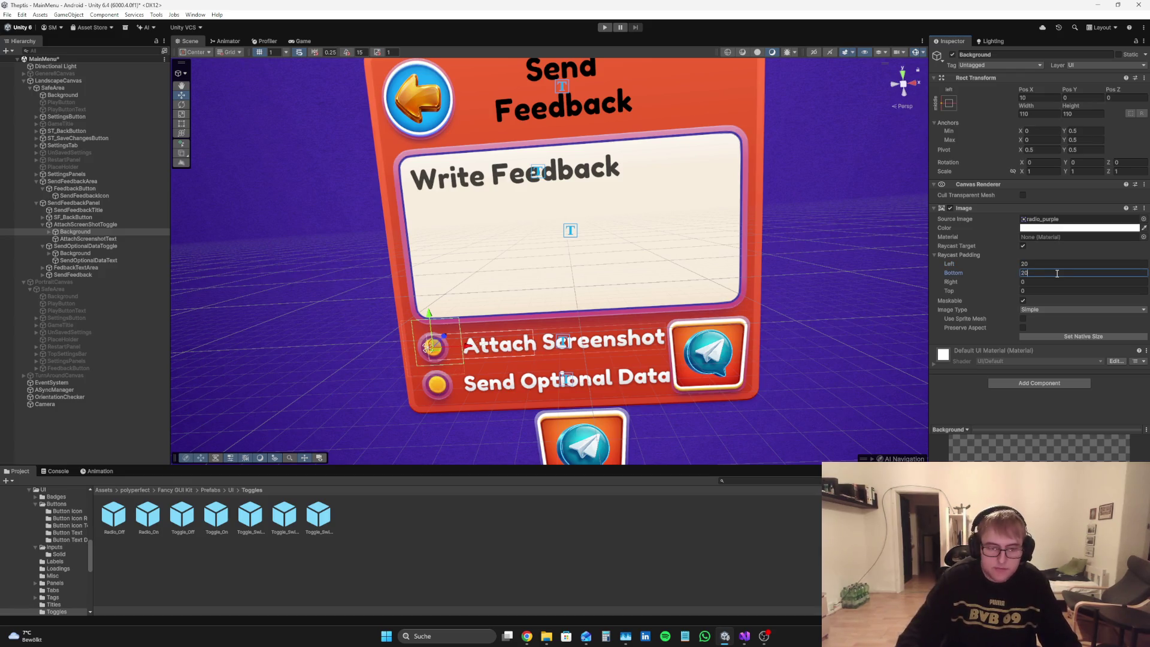
click(1053, 282)
text(20)
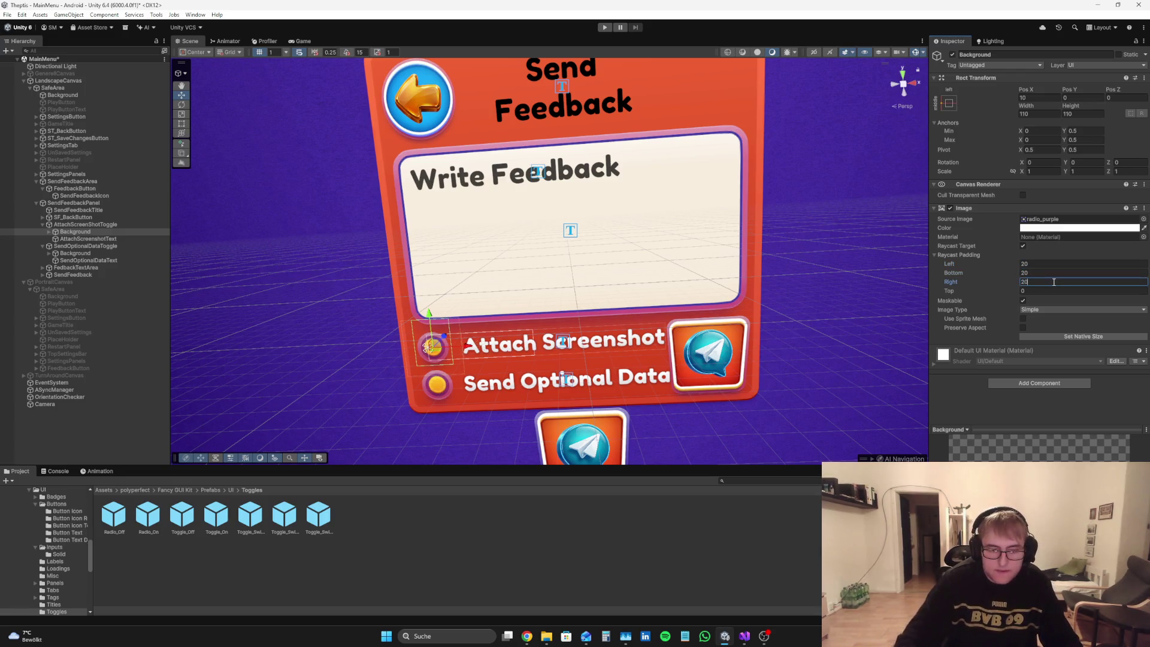
click(1046, 290)
text(20)
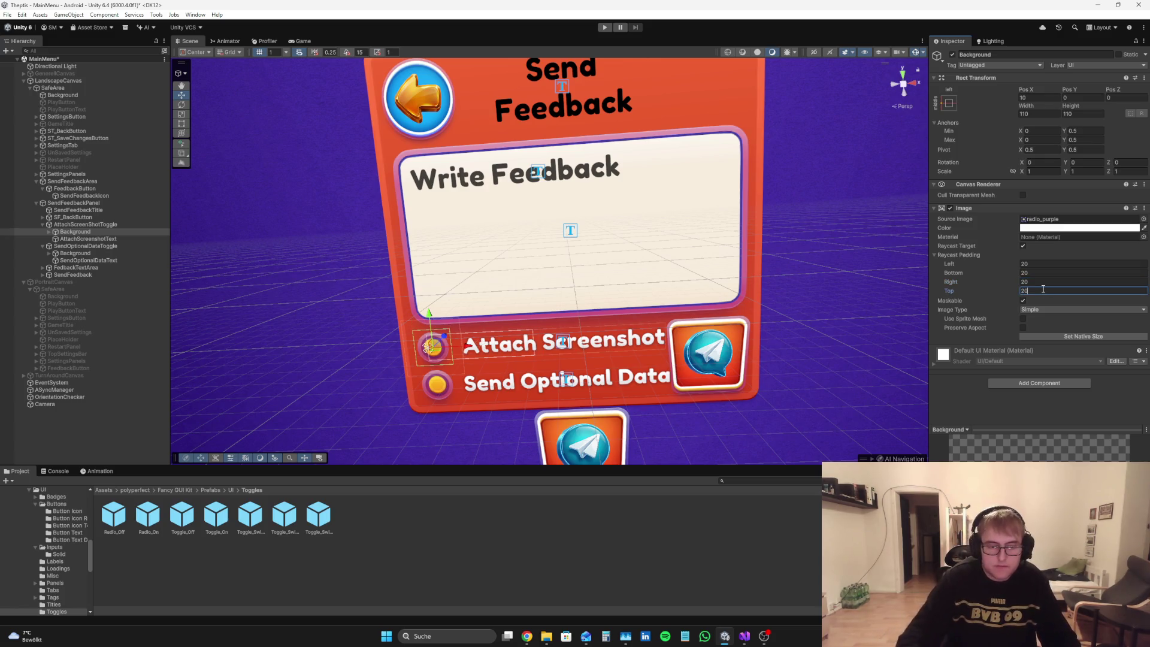
Step: Give the Send Optional Data toggle background the same Raycast Padding of 20 on all sides
click(84, 260)
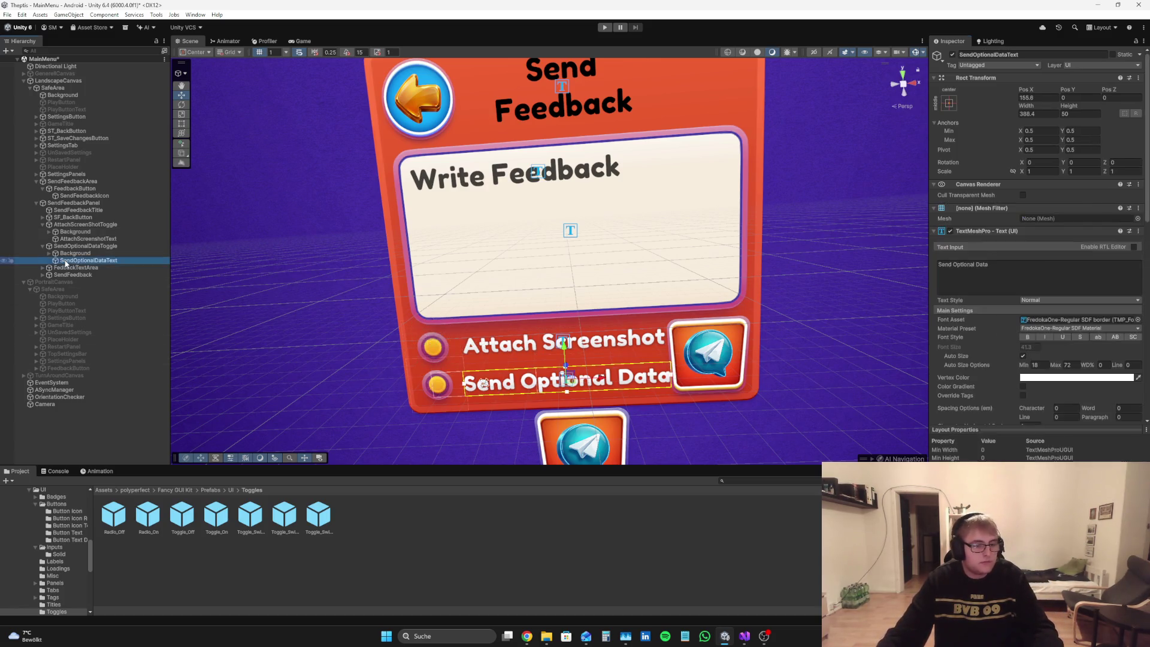
click(85, 246)
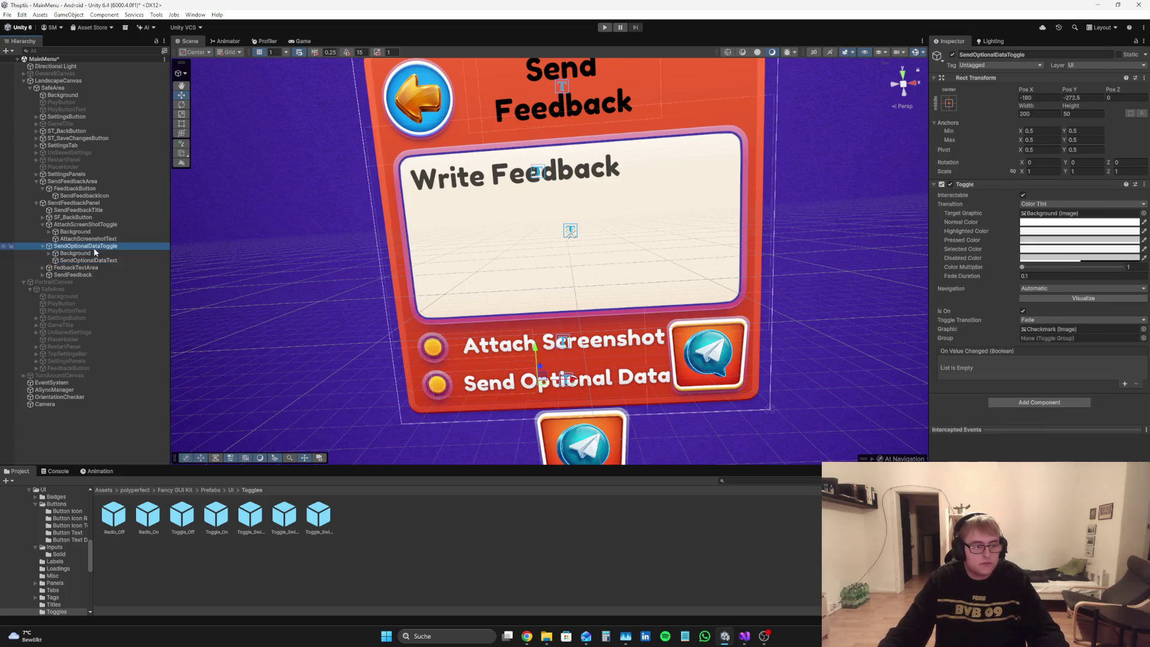
click(106, 254)
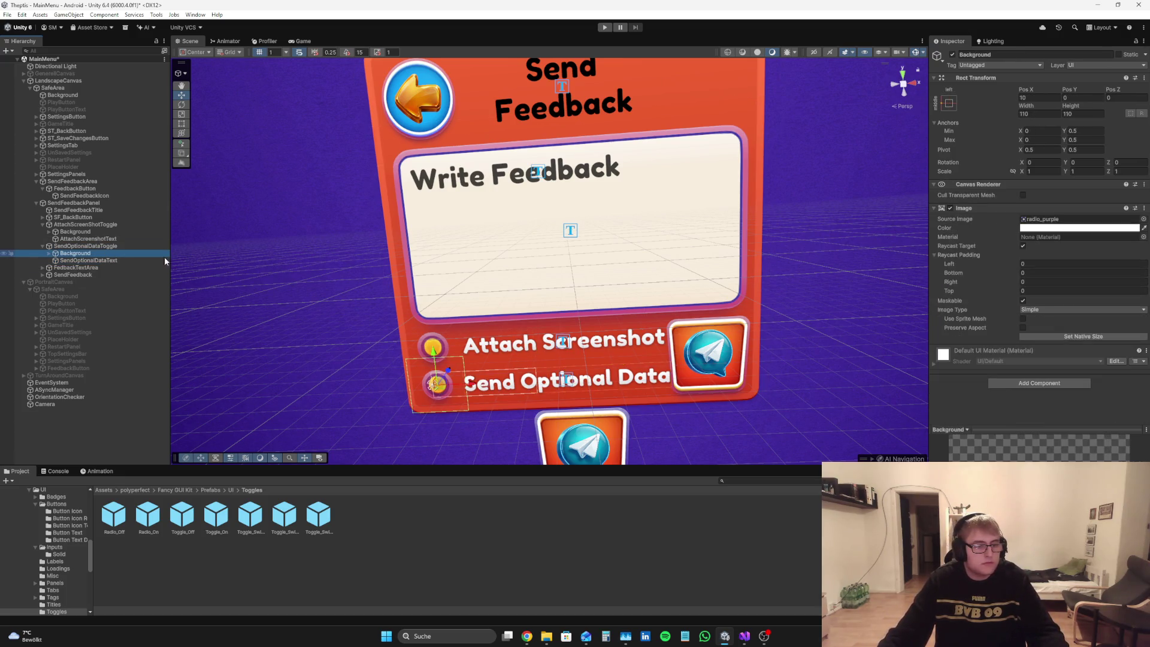
click(1041, 264)
text(20)
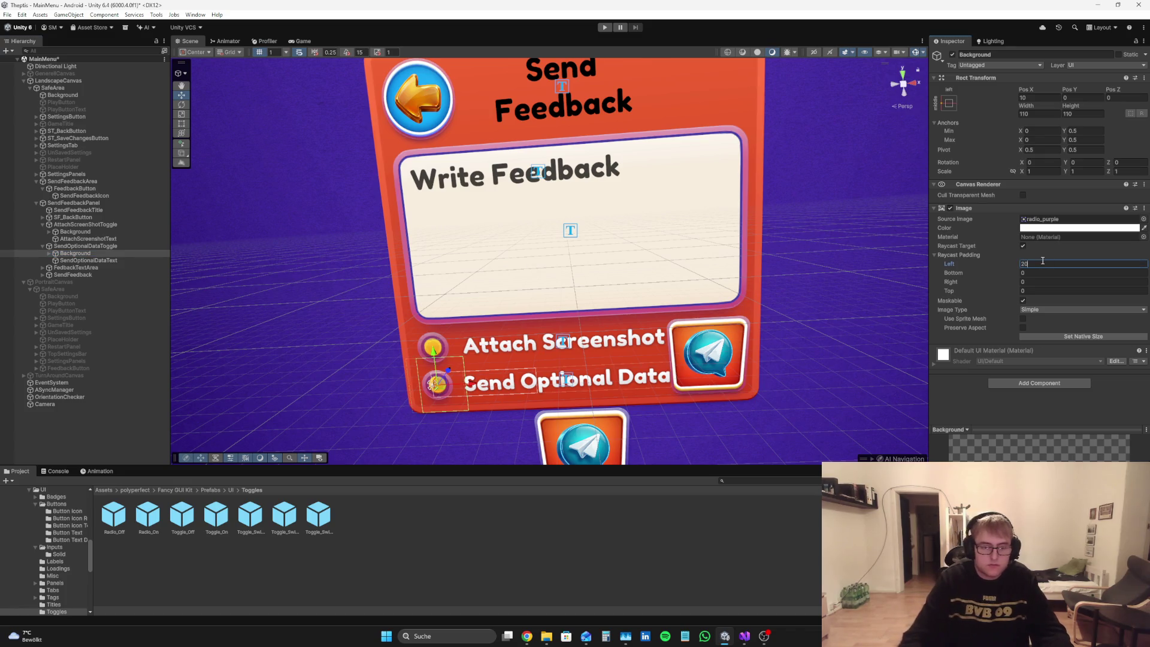
click(1046, 272)
text(20)
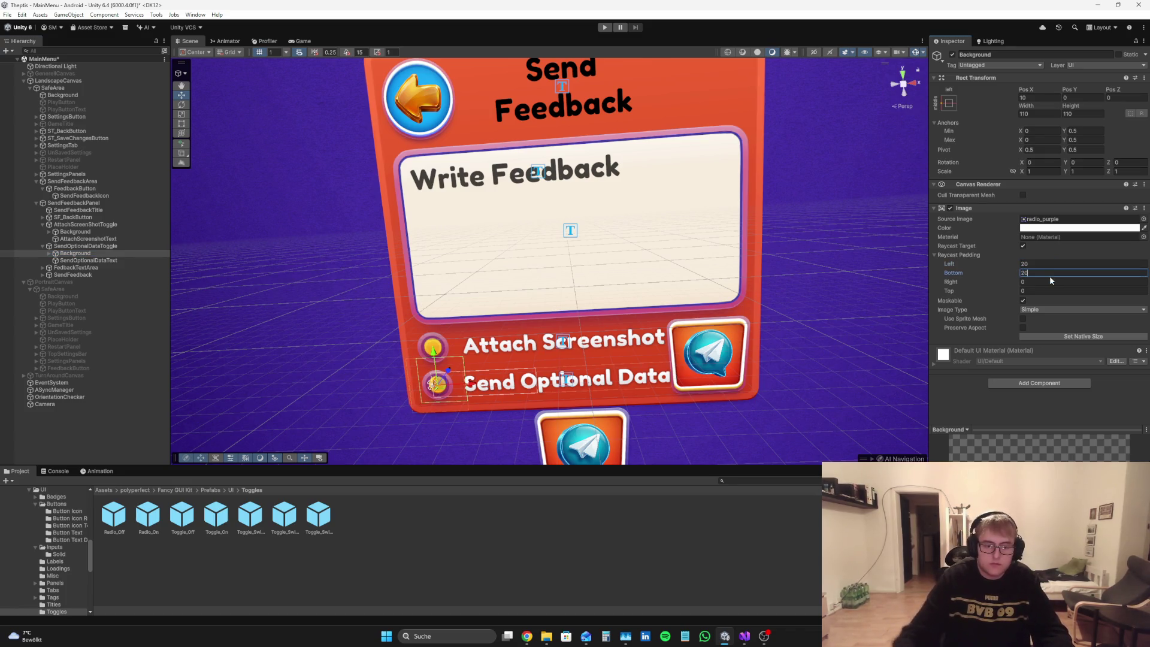
click(1066, 282)
text(20)
click(1053, 290)
text(20)
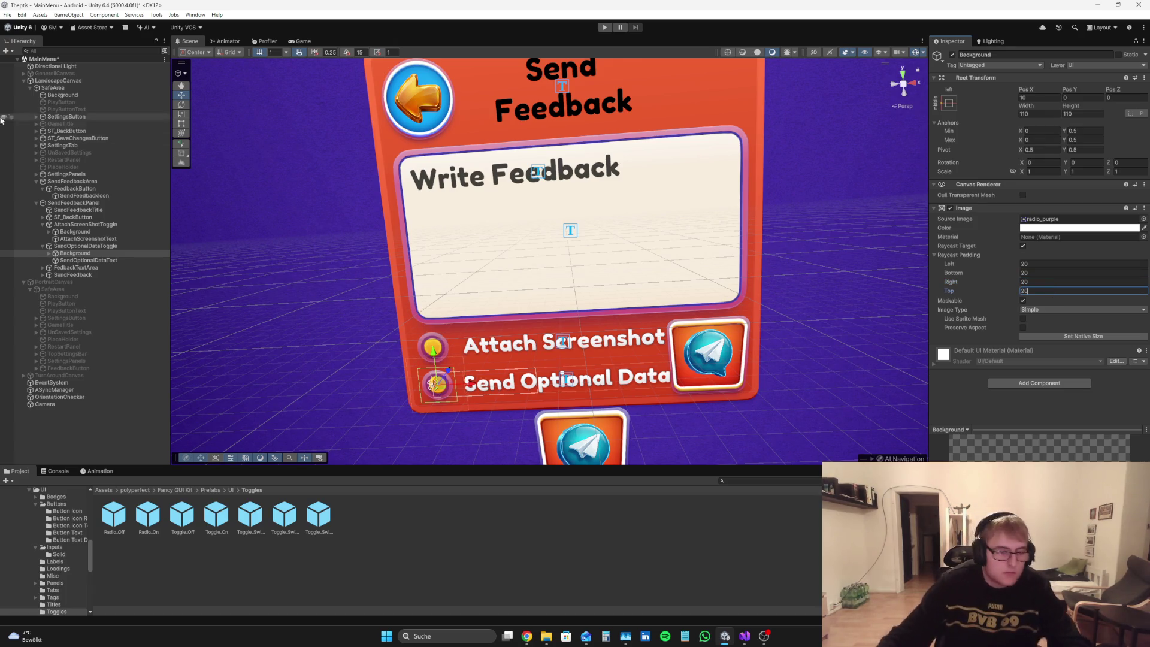
click(90, 232)
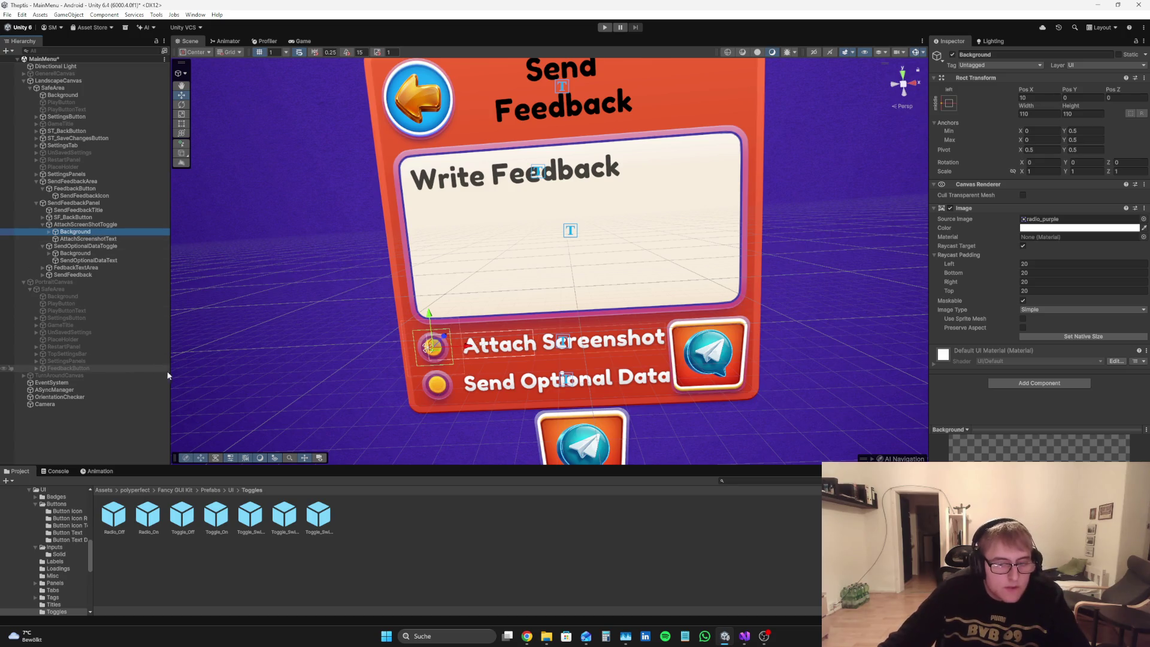
click(96, 421)
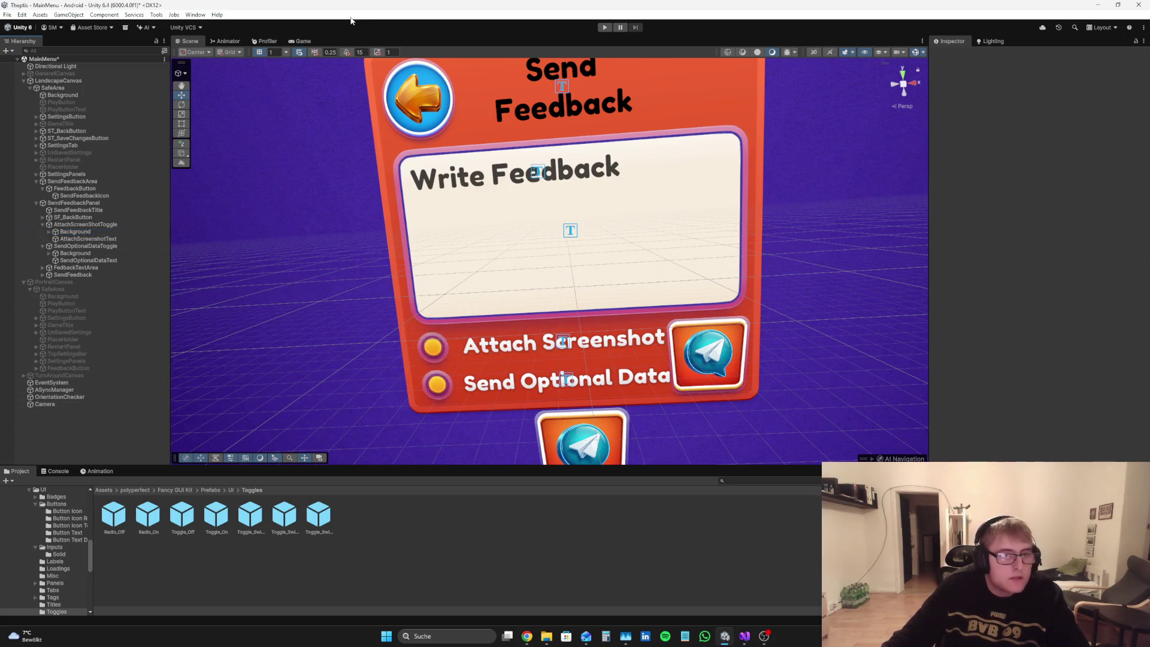
Step: Move the Attach Screenshot label to Pos X 140 and test its text with extra characters
key(ctrl+2)
click(88, 239)
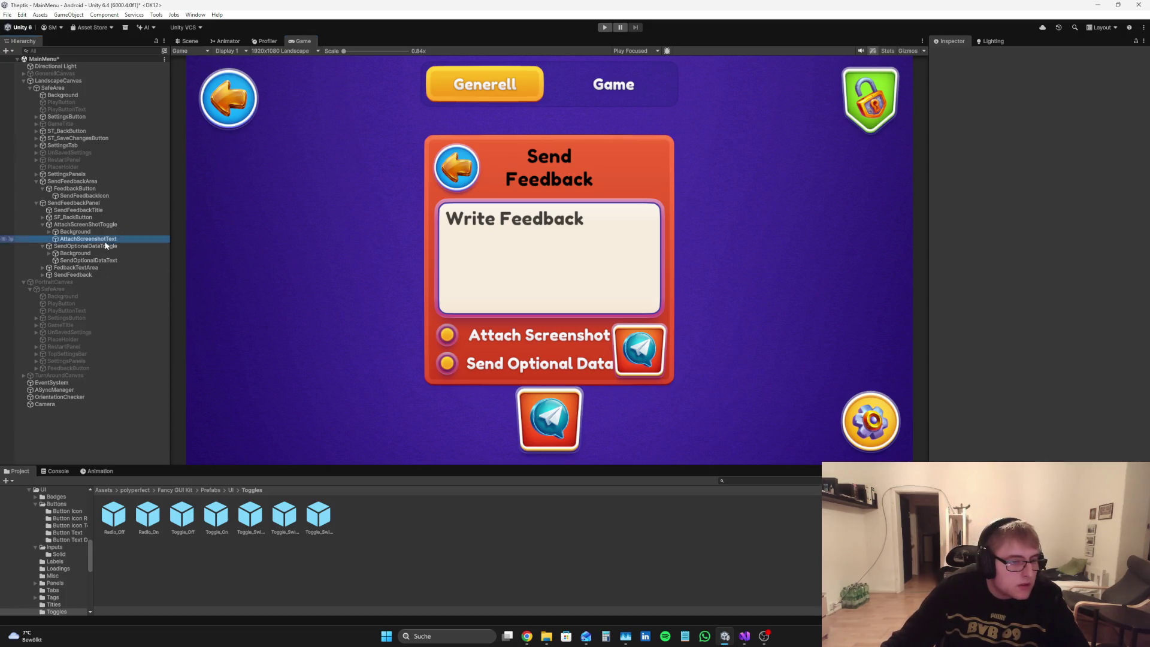
drag(1026, 89, 1022, 106)
click(1045, 101)
text(140)
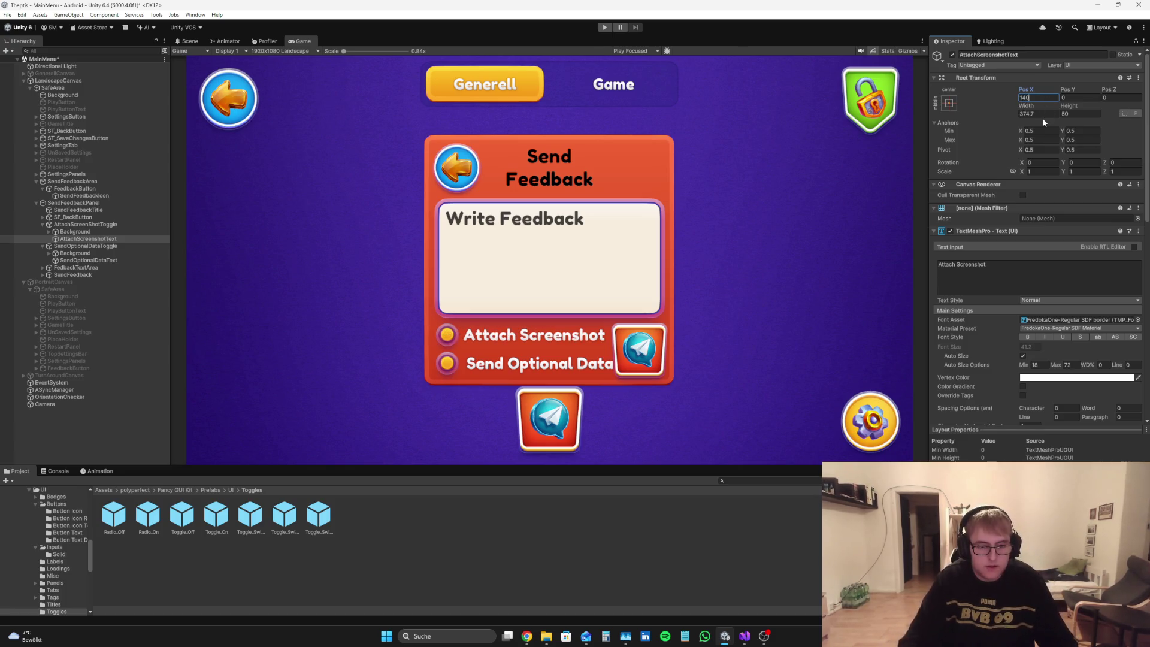
click(1004, 270)
click(1005, 269)
text(666)
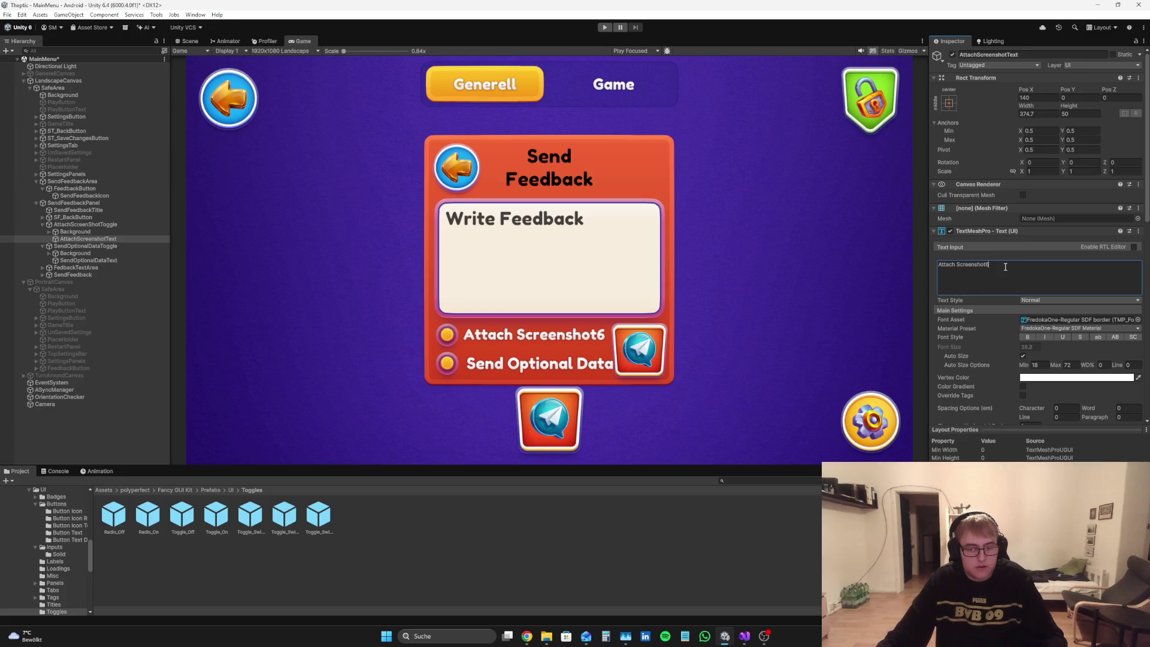
key(BackSpace)
key(BackSpace)
key(BackSpace)
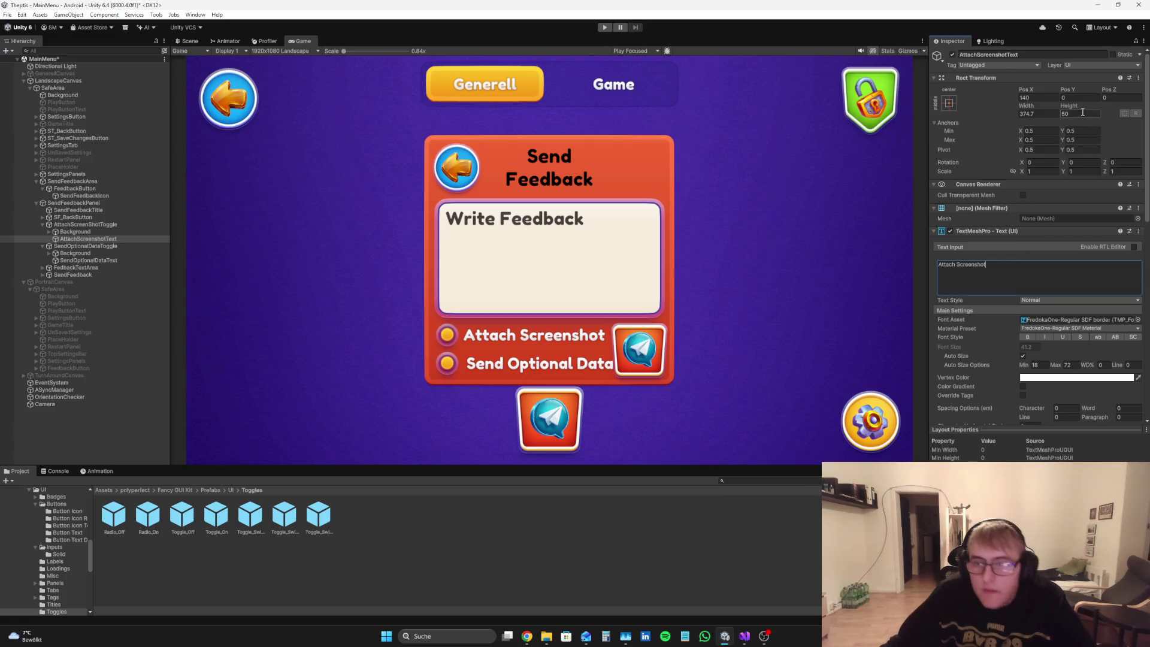
Step: Narrow the Attach Screenshot label's width to 375
click(1045, 113)
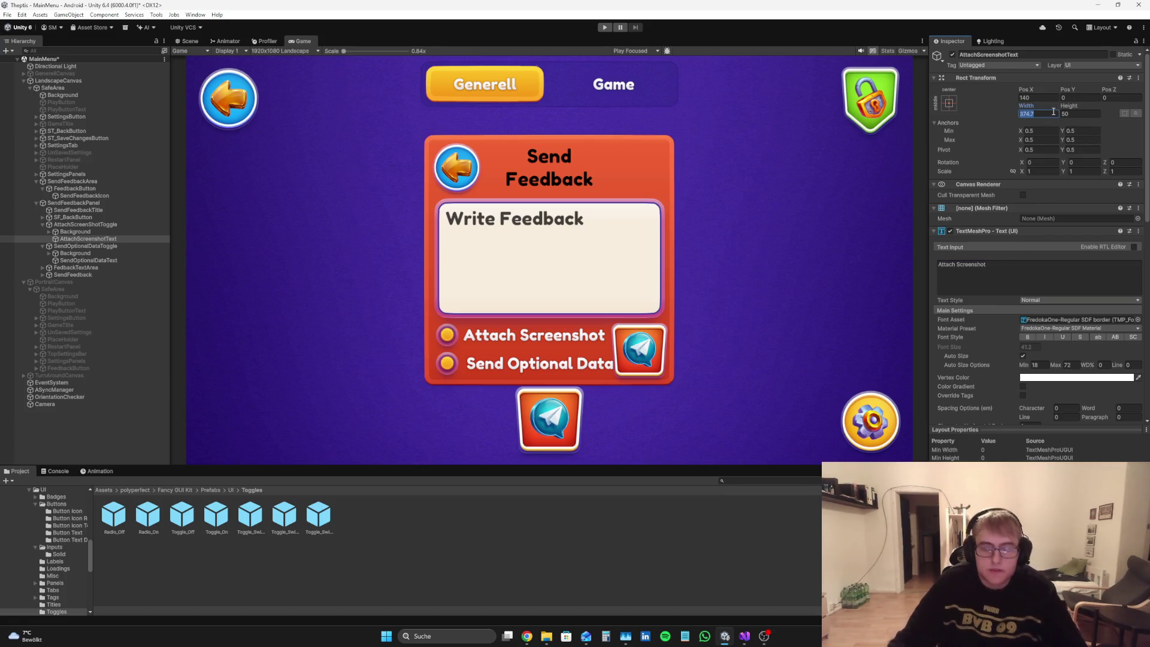
key(BackSpace)
text(350)
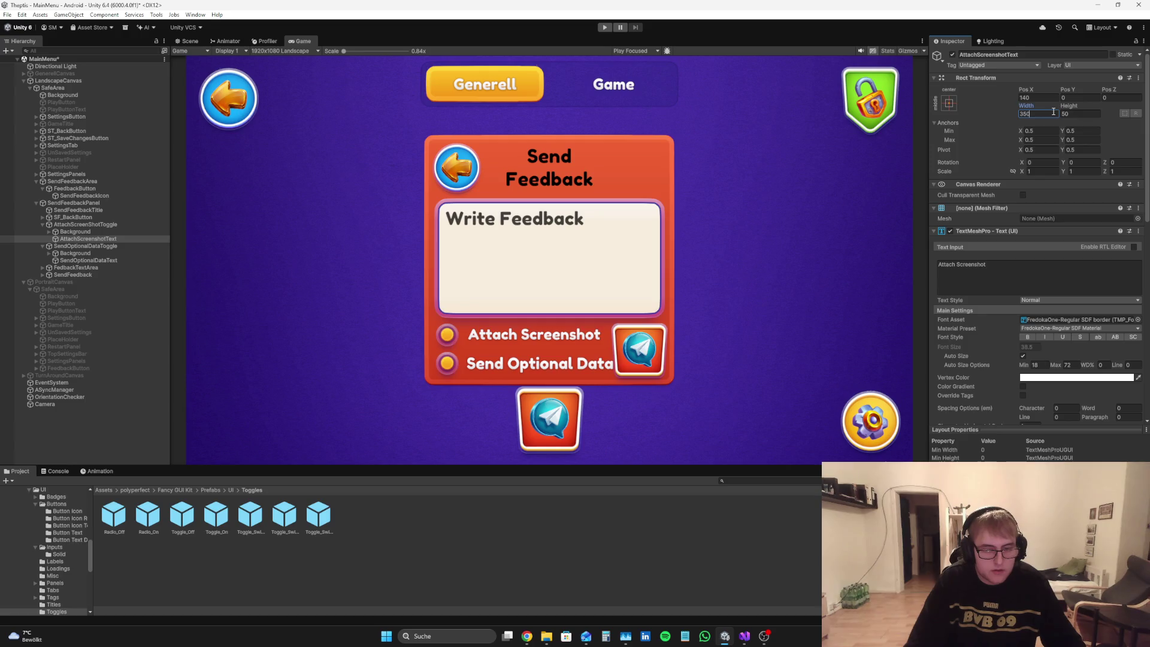
key(BackSpace)
key(BackSpace)
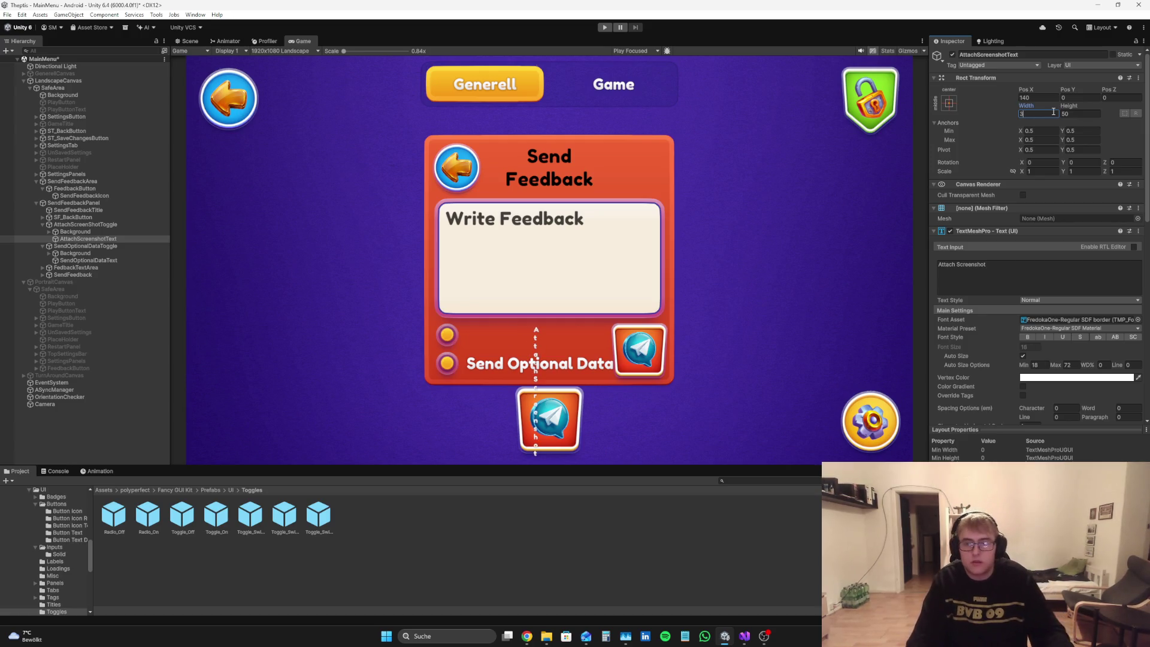
text(75)
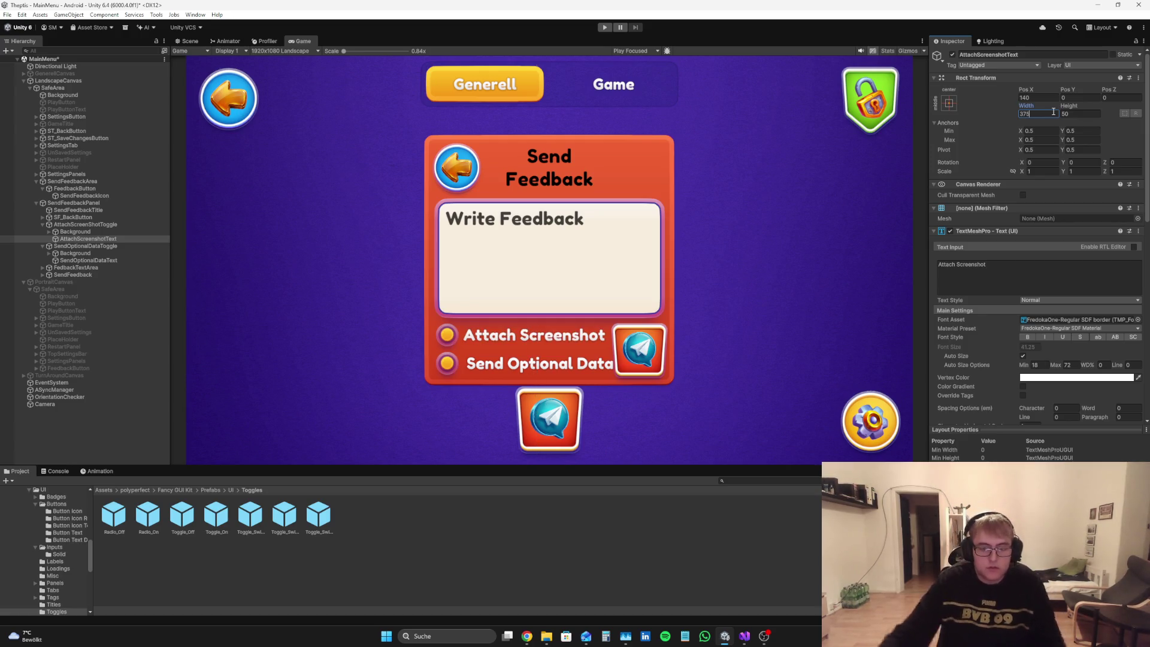
Step: Test the label's wrapping with placeholder text, then restore it to 'Attach Screenshot'
click(187, 40)
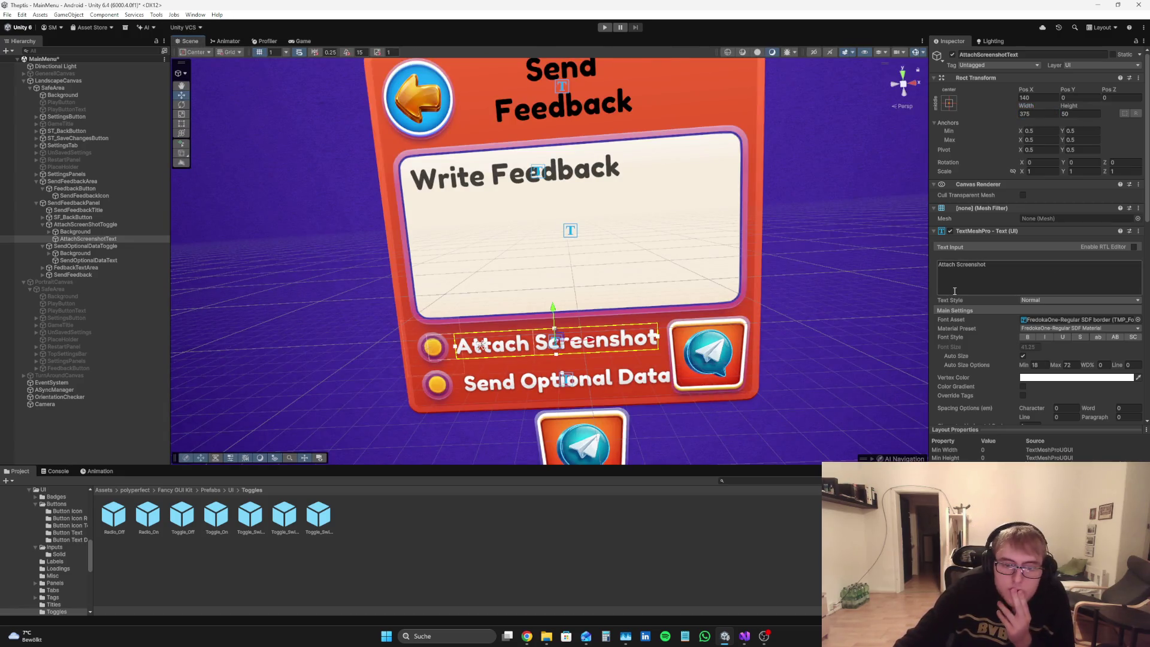
click(1005, 275)
key(ctrl+shift+Left)
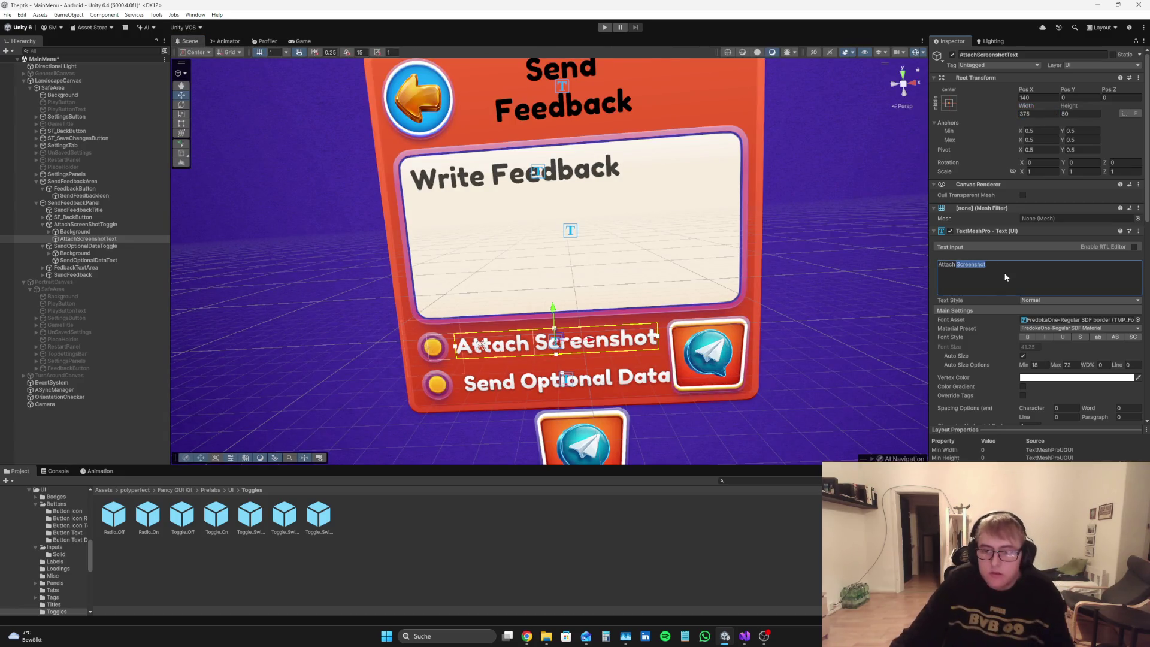
text(66666)
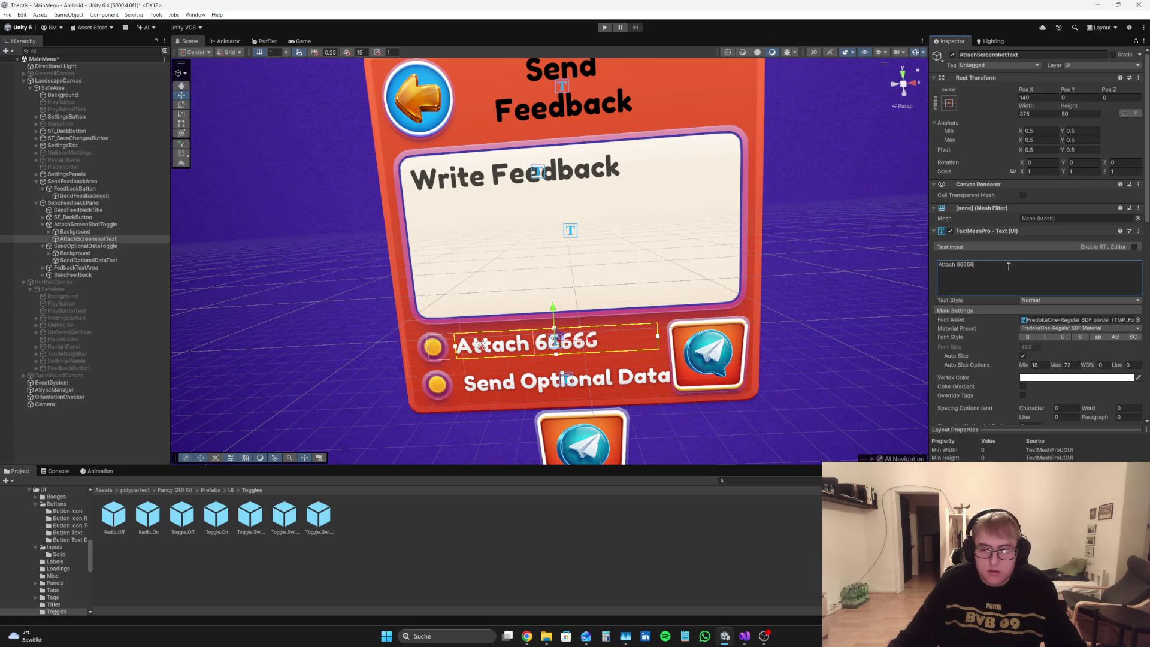
key(ctrl+z)
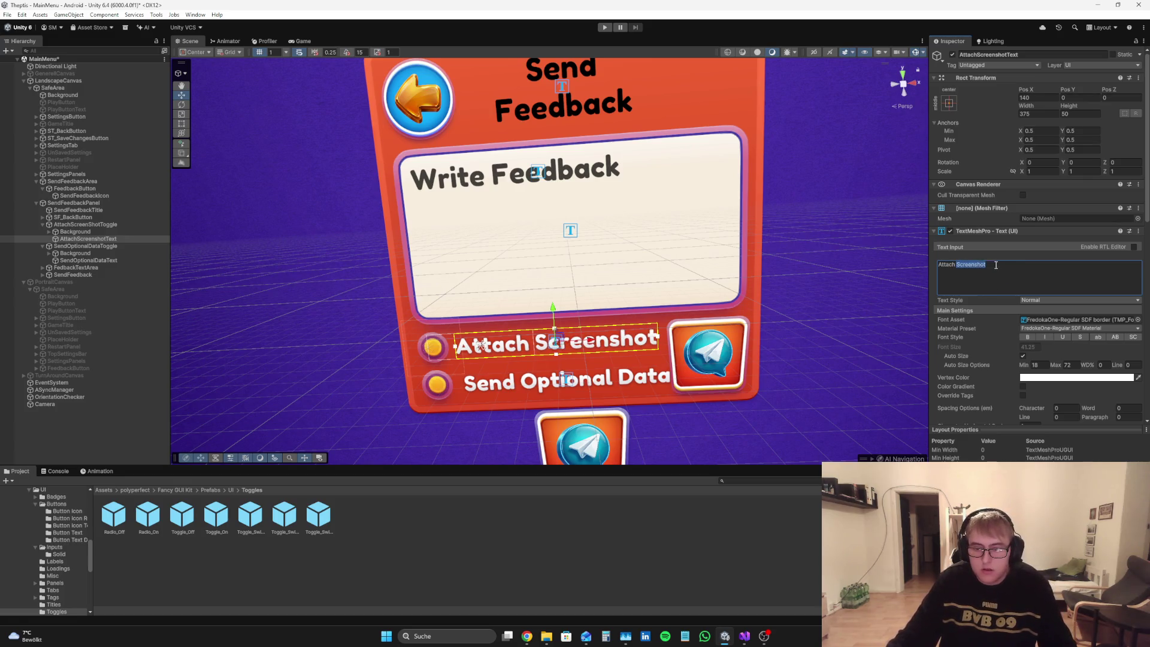
text(66)
click(302, 41)
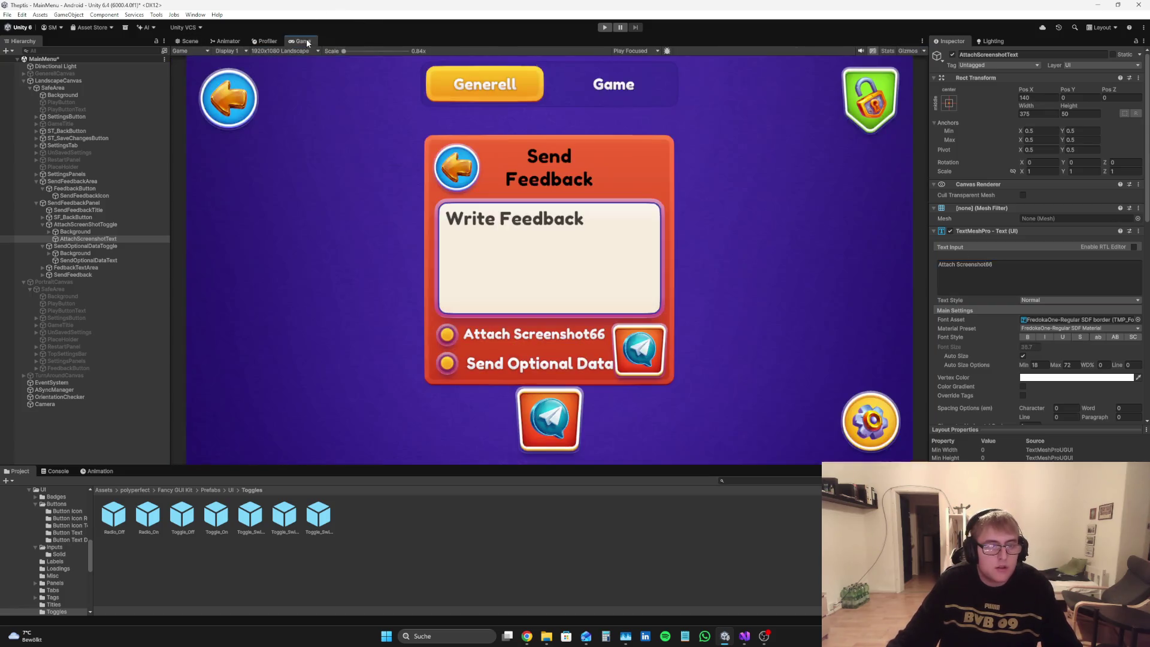
click(1009, 264)
key(BackSpace)
key(BackSpace)
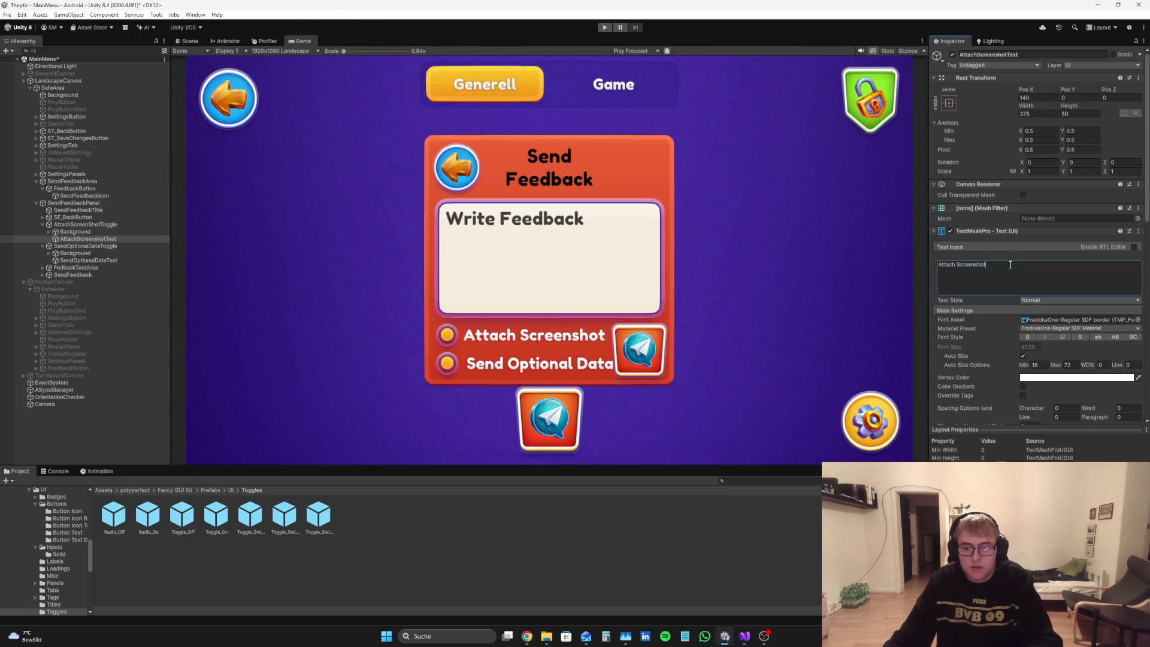
scroll(1053, 310, down, 2)
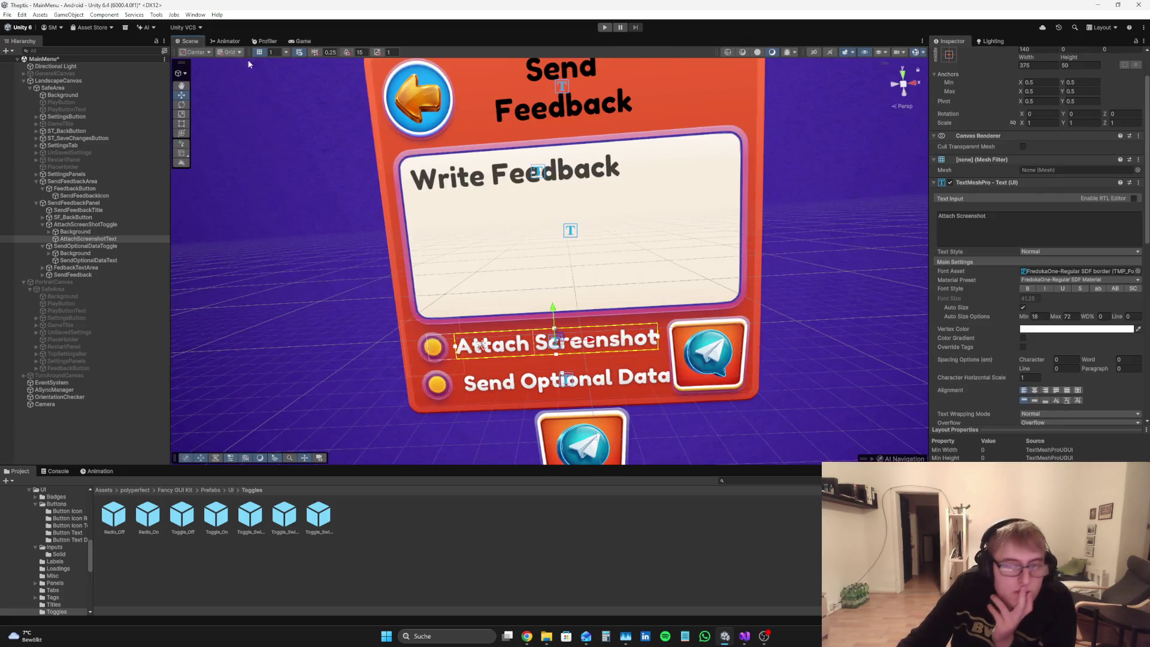
click(190, 41)
scroll(1018, 209, up, 2)
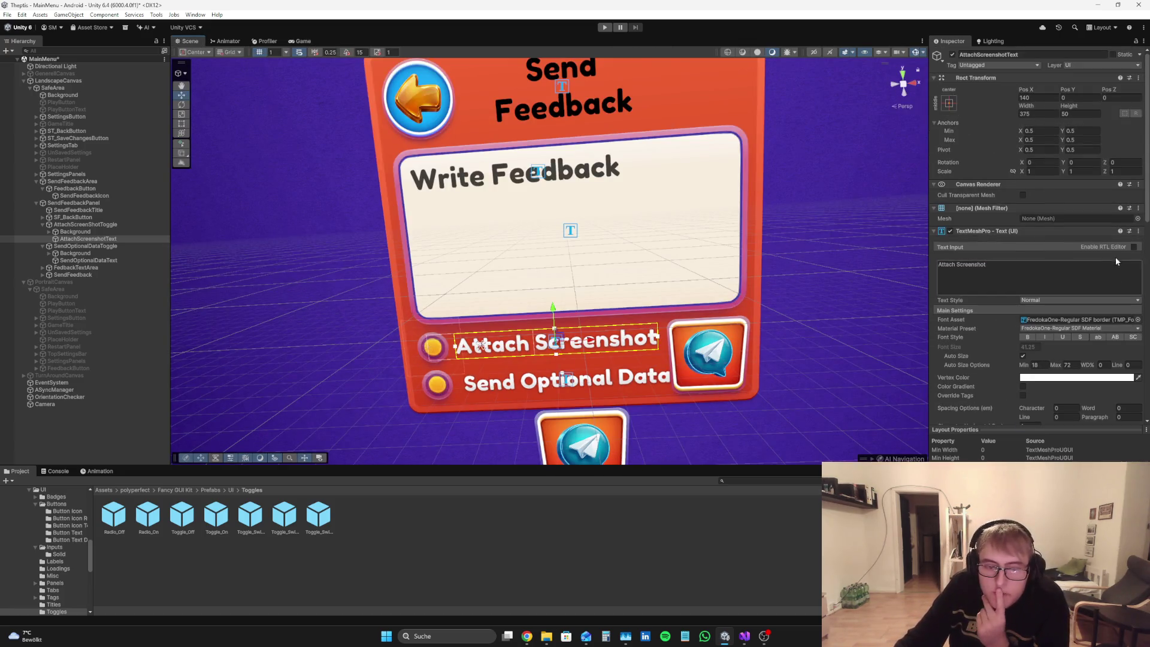
Step: Widen the label to 400 and undo the height change, keeping height 50
click(1030, 114)
text(400)
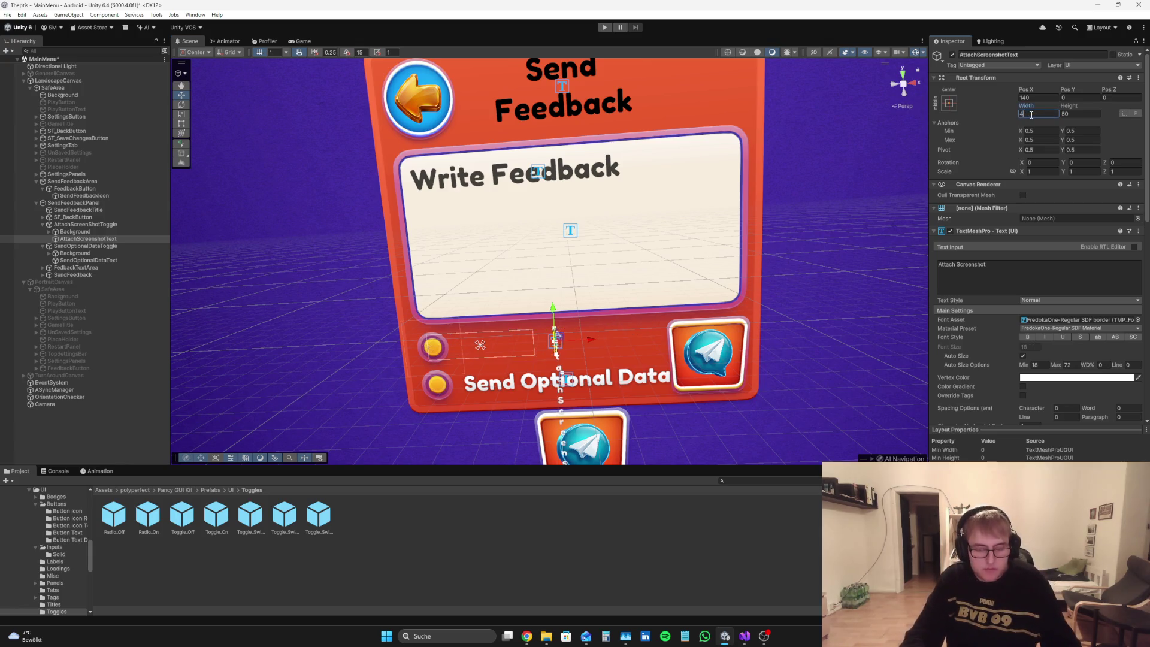
click(301, 40)
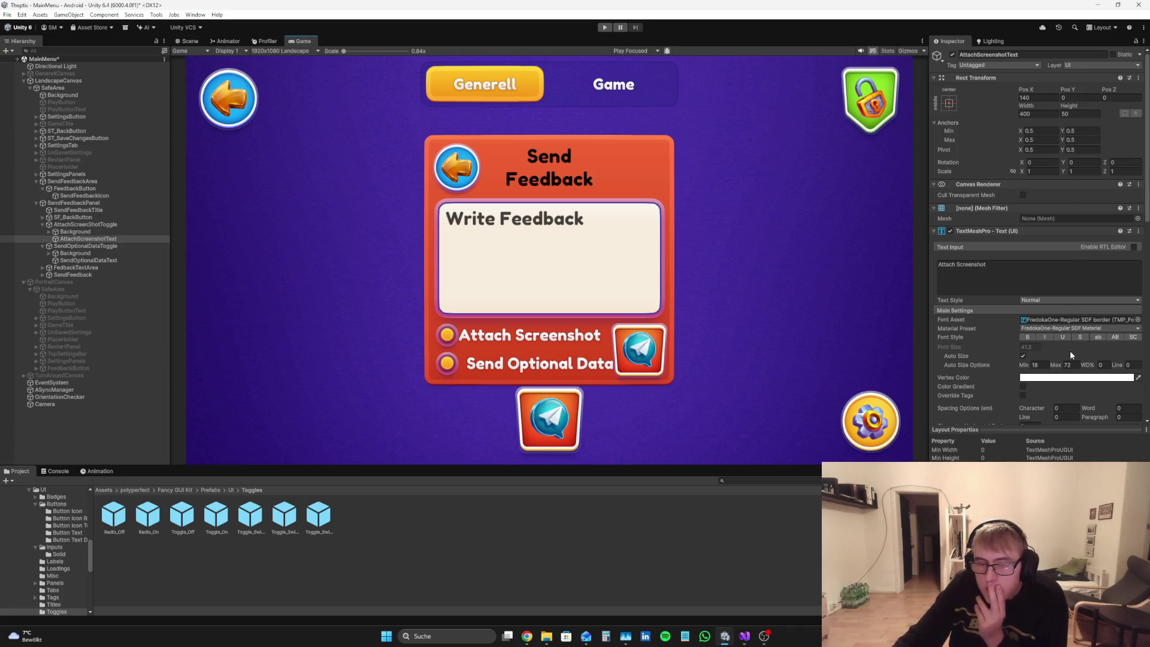
mouse_move(1068, 105)
mouse_down()
mouse_move(1125, 103)
mouse_move(7, 88)
mouse_up()
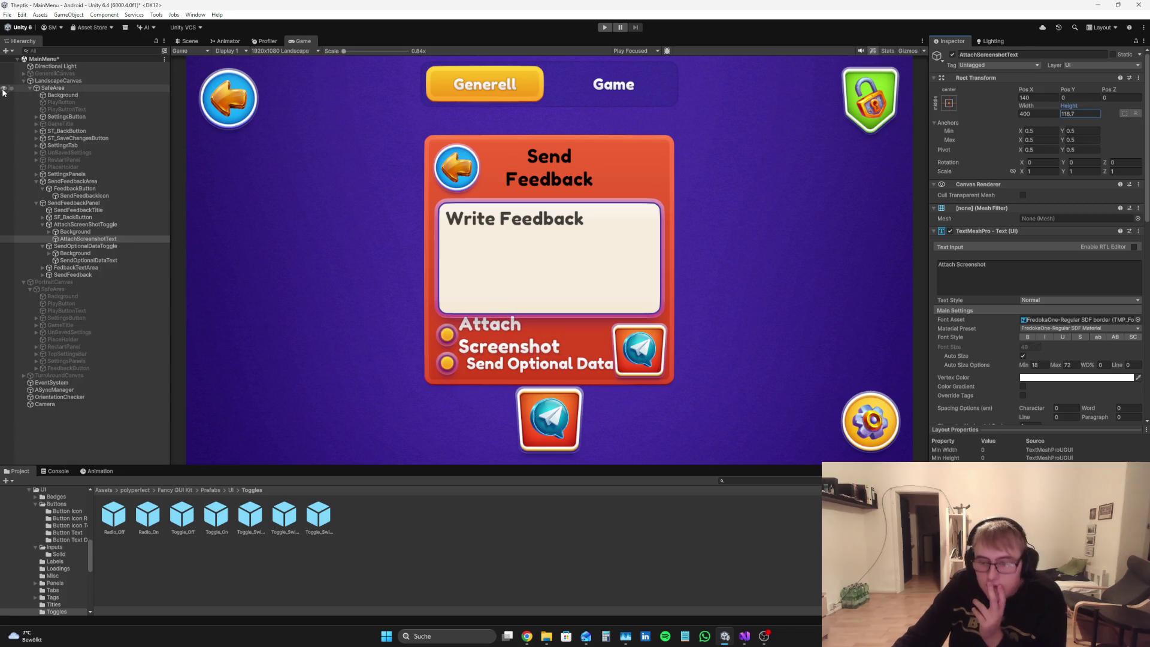
key(ctrl+z)
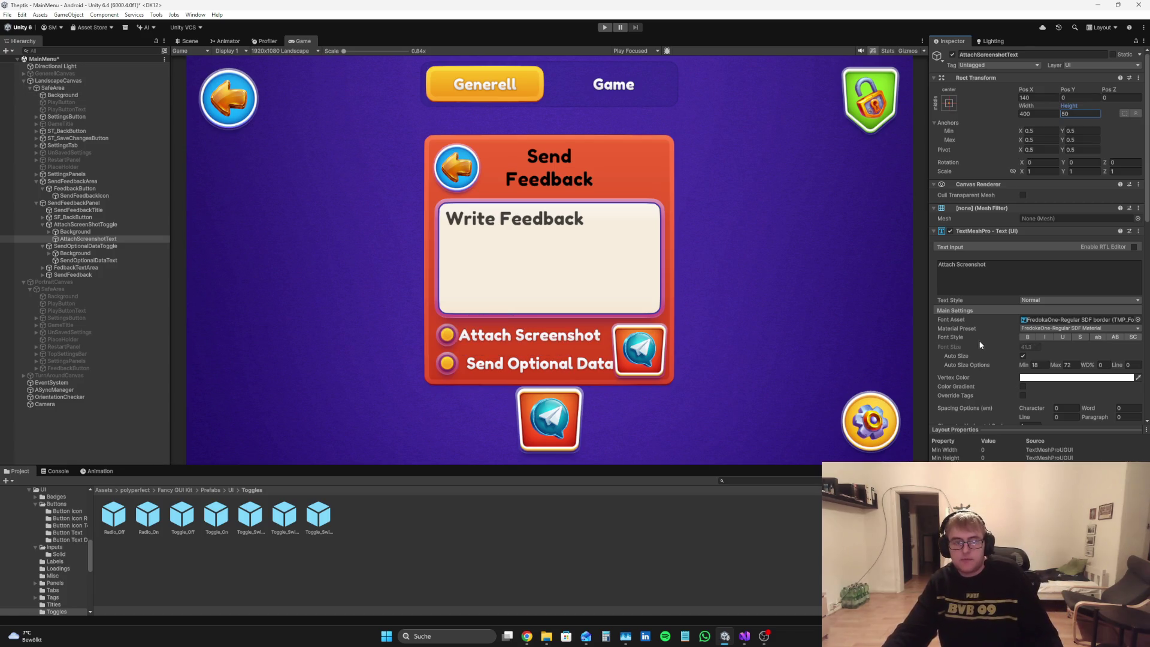
click(1067, 364)
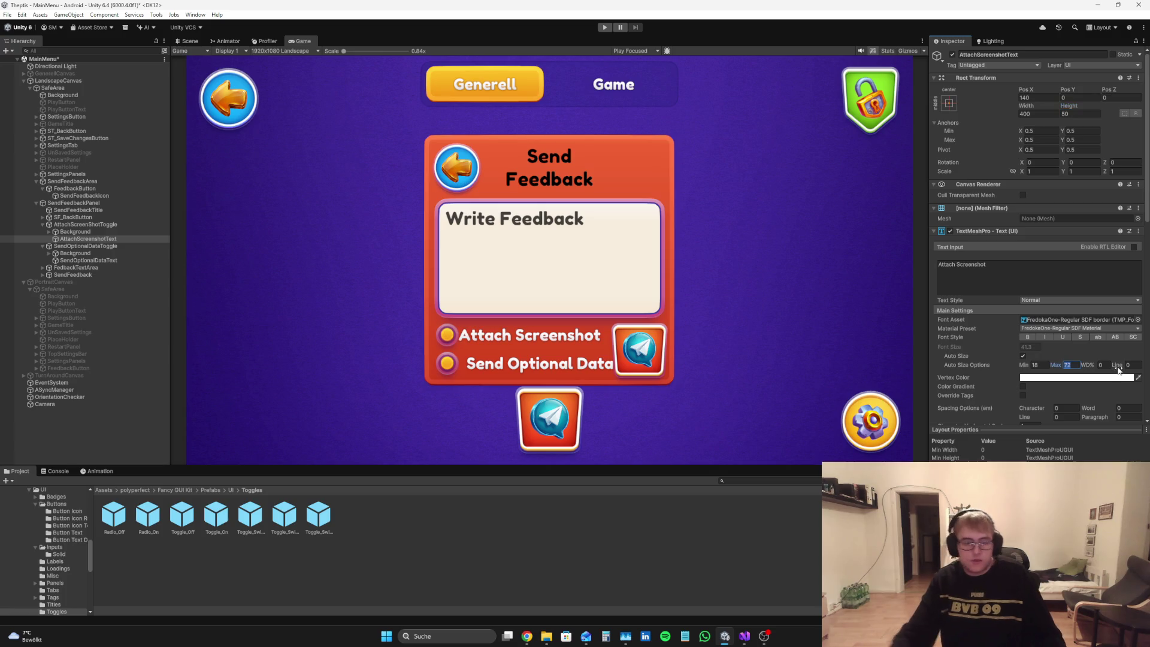
Step: Set the Attach Screenshot label's Auto Size max to 40 and width to 375
text(40)
click(1048, 98)
text(150)
drag(1048, 100, 1071, 92)
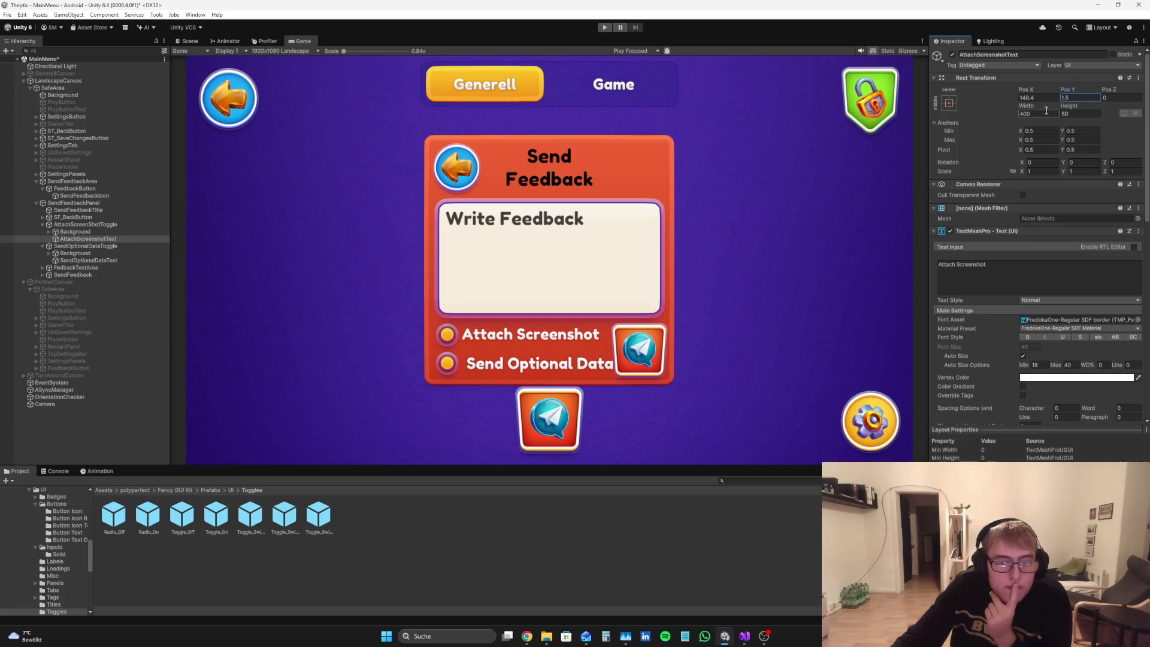
click(189, 40)
click(1026, 114)
text(375)
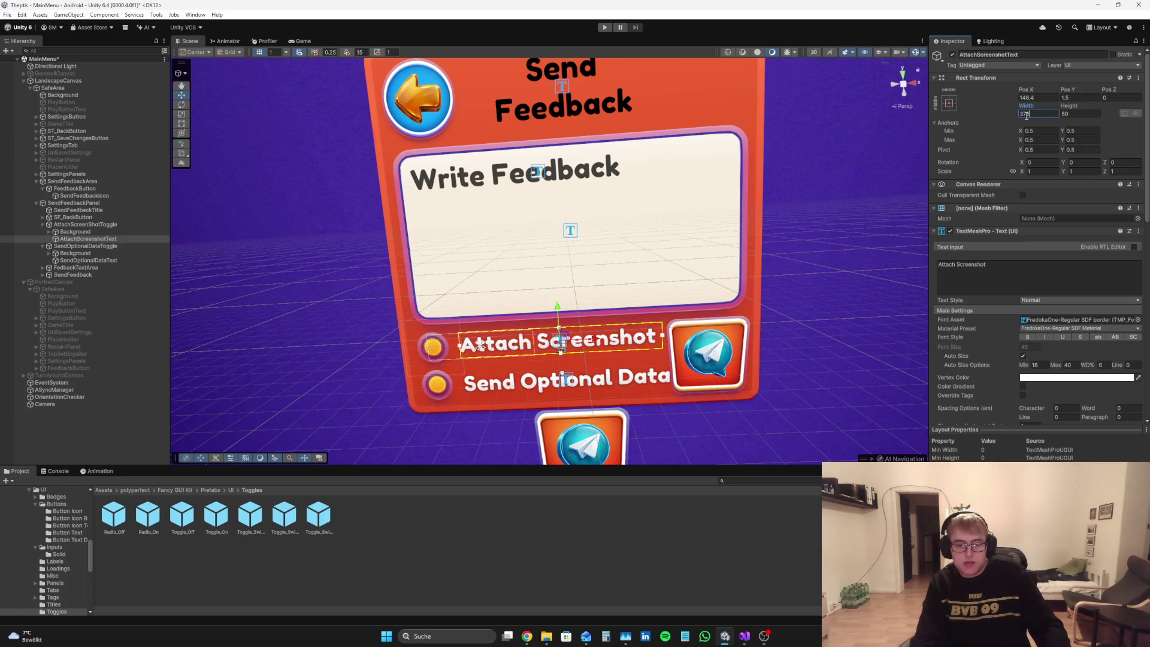
Step: Reposition the Attach Screenshot label to Pos X 140, Pos Y -1.5, then select Send Optional Data
click(299, 40)
mouse_move(1024, 90)
mouse_down()
mouse_move(824, 110)
mouse_move(873, 121)
mouse_up()
drag(1068, 89, 1070, 91)
click(1083, 94)
text(0)
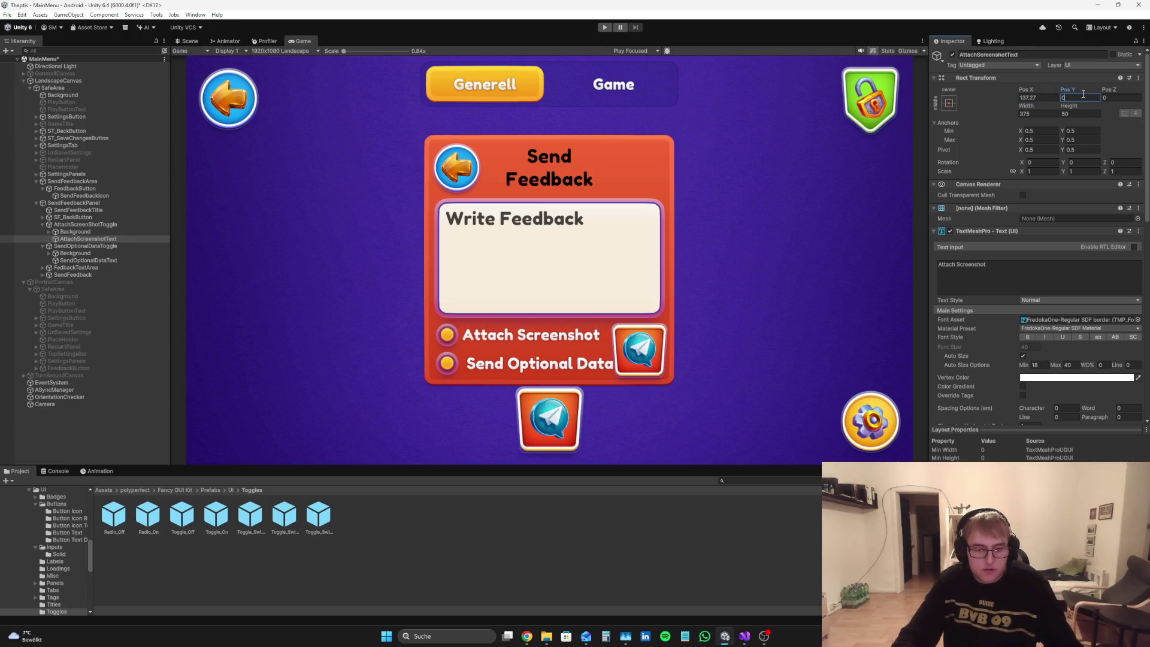
key(BackSpace)
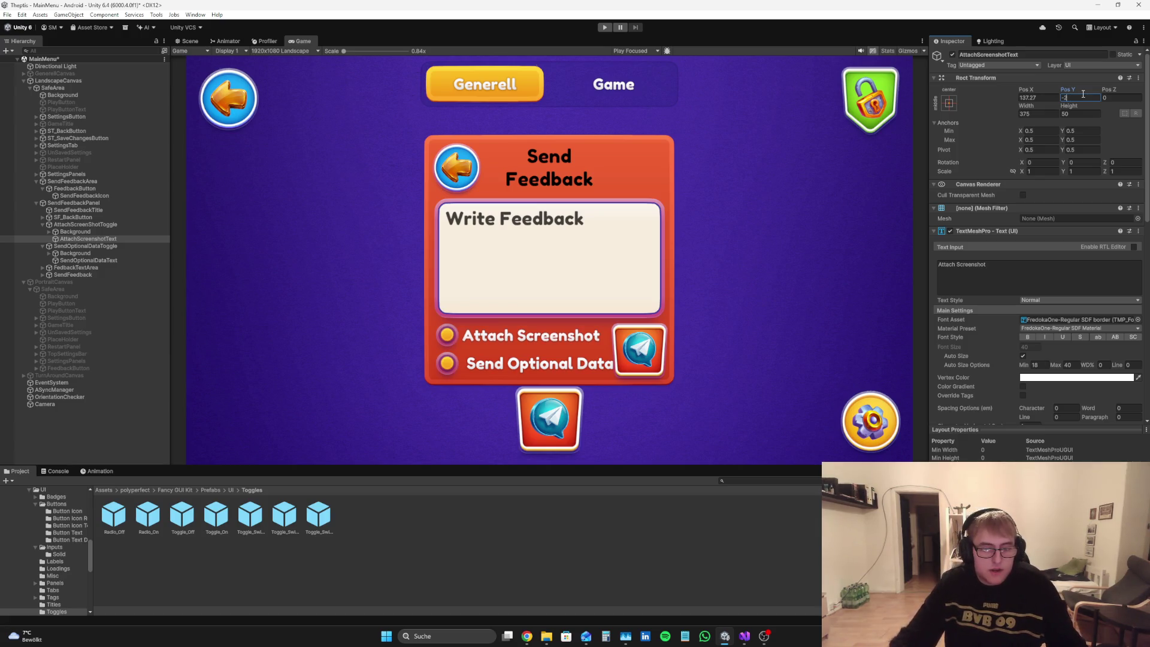
click(1042, 97)
text(140)
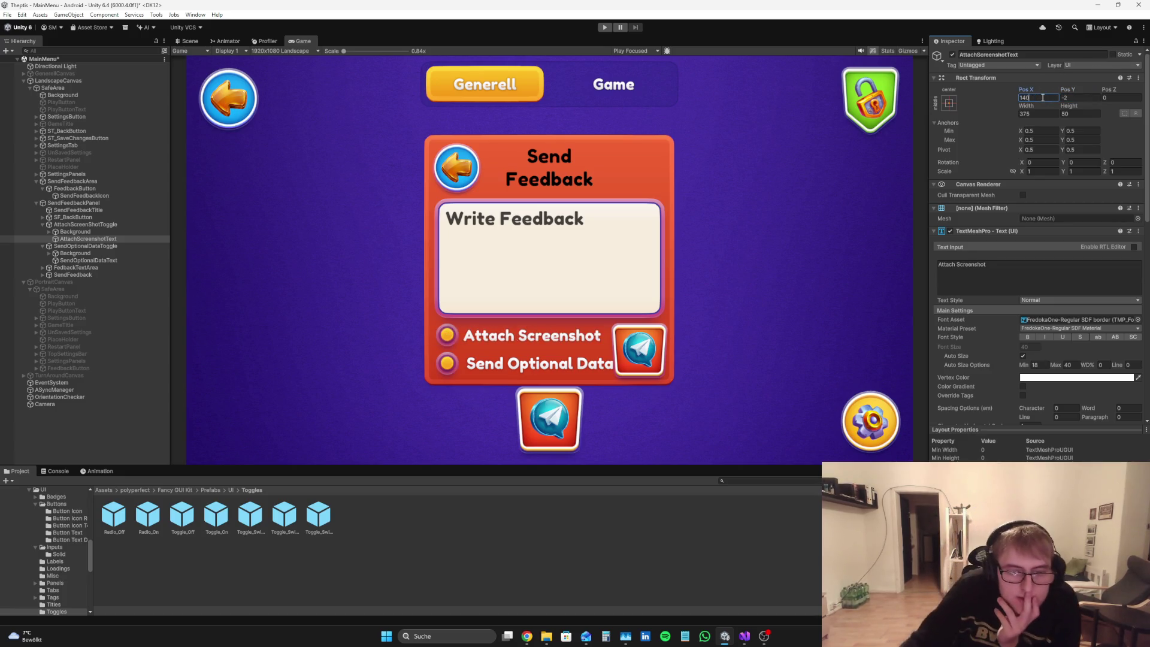
click(1070, 97)
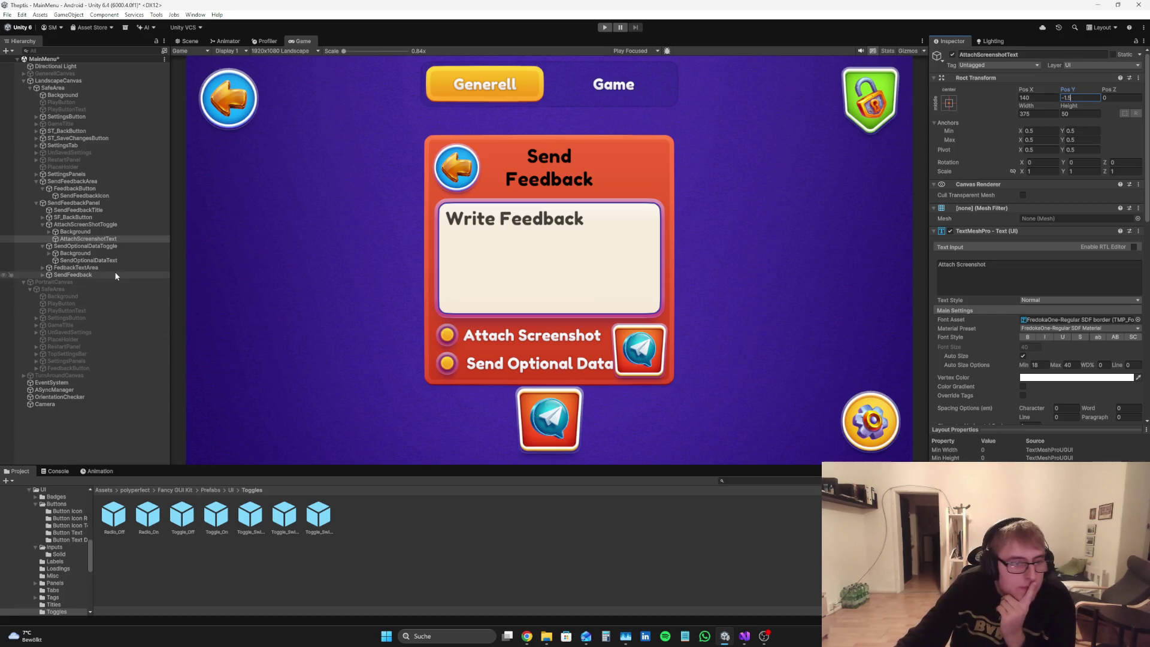
click(88, 260)
scroll(1068, 313, down, 2)
click(1074, 316)
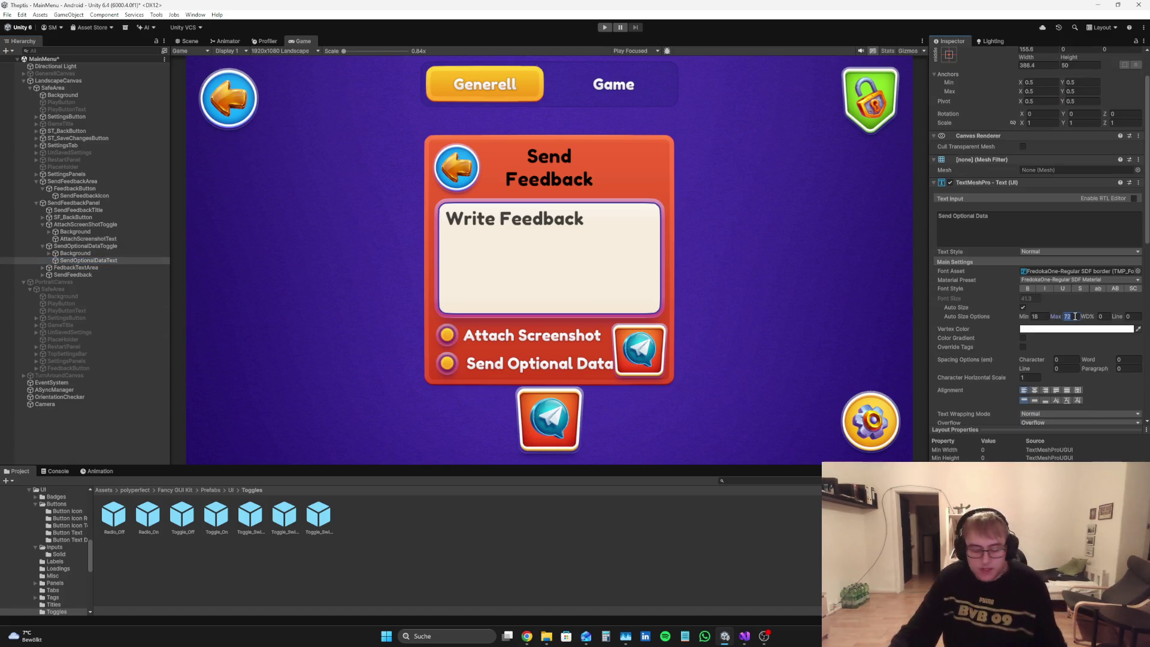
Step: Give the Send Optional Data label Auto Size max 40, Pos X 140, width 375 and Pos Y 0
text(40)
scroll(1044, 190, up, 2)
click(1041, 94)
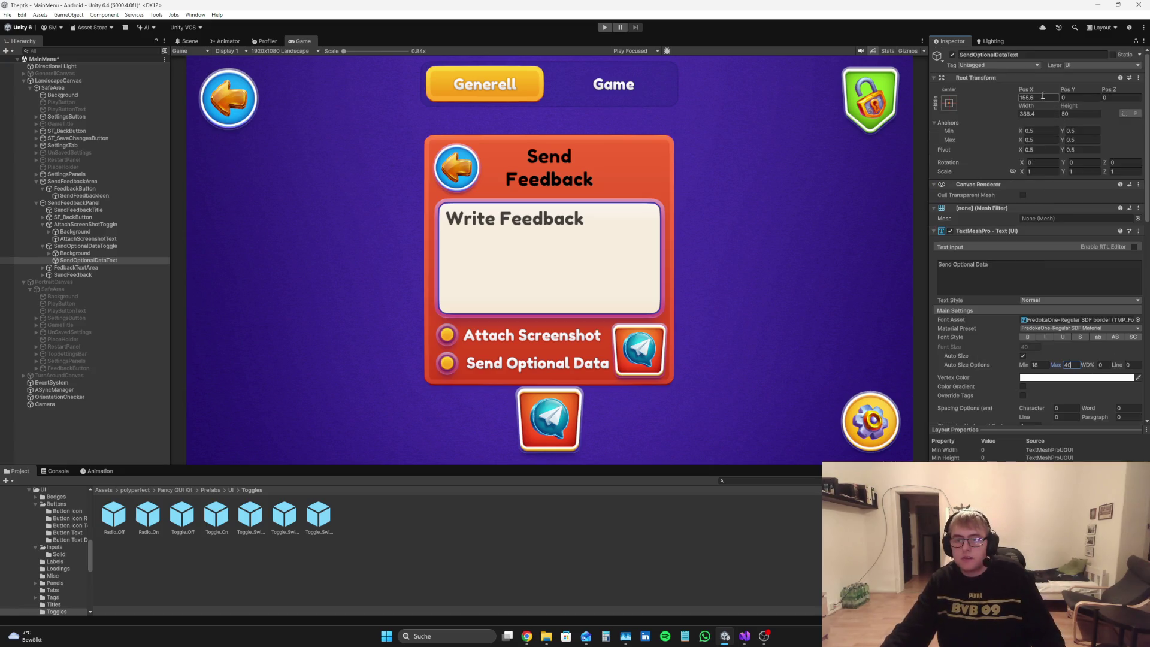
text(140)
click(1037, 112)
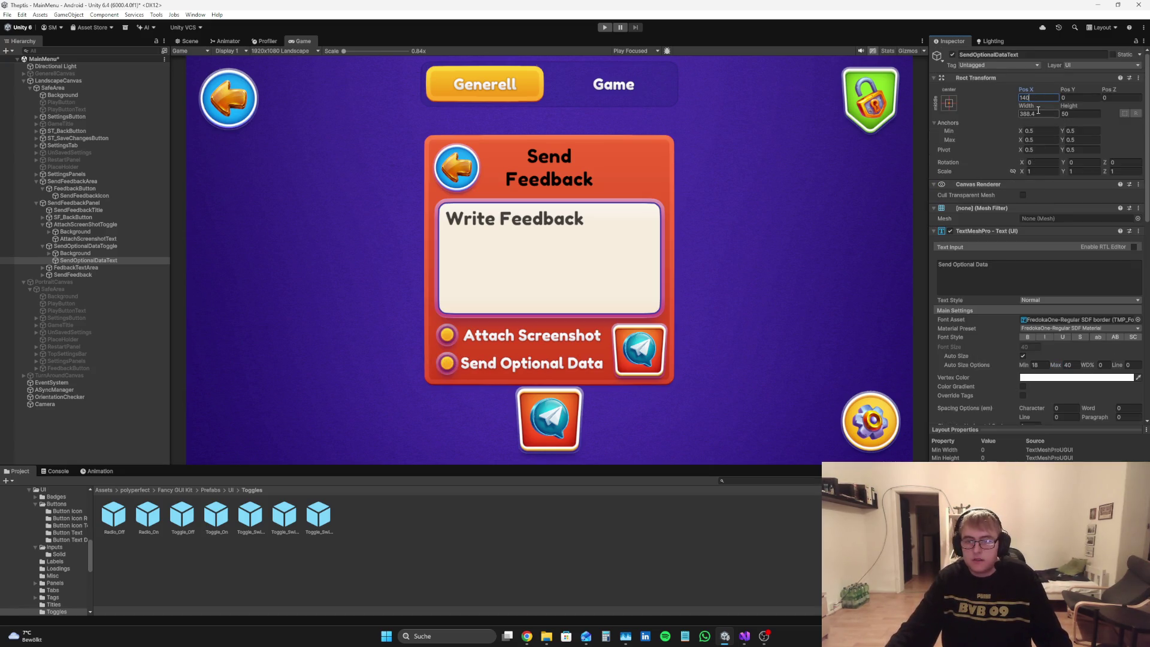
text(375)
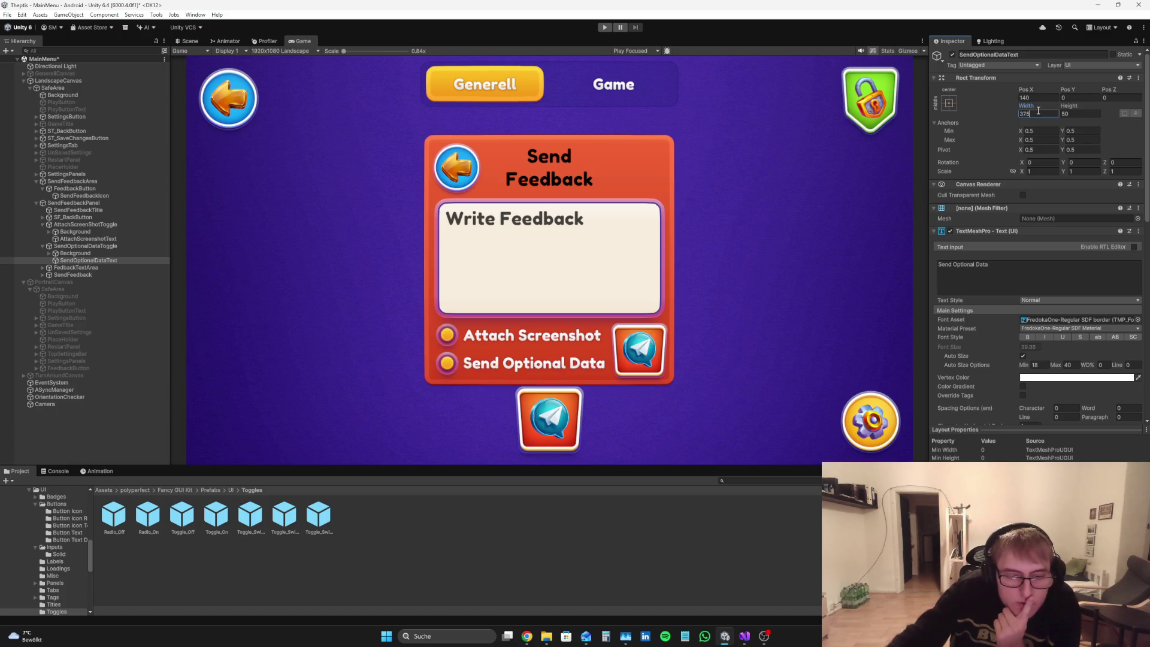
click(1074, 97)
key(BackSpace)
text(-1.5)
key(BackSpace)
key(BackSpace)
key(BackSpace)
text(0)
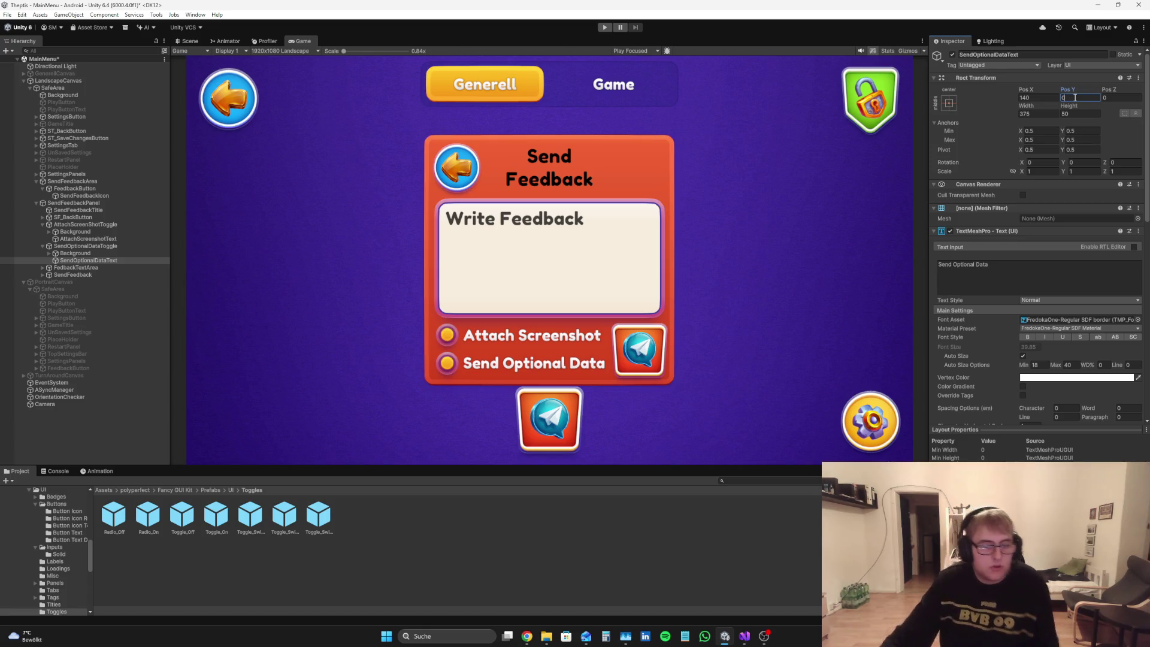
Step: Set the Attach Screenshot label's Pos Y to 0 as well
click(89, 239)
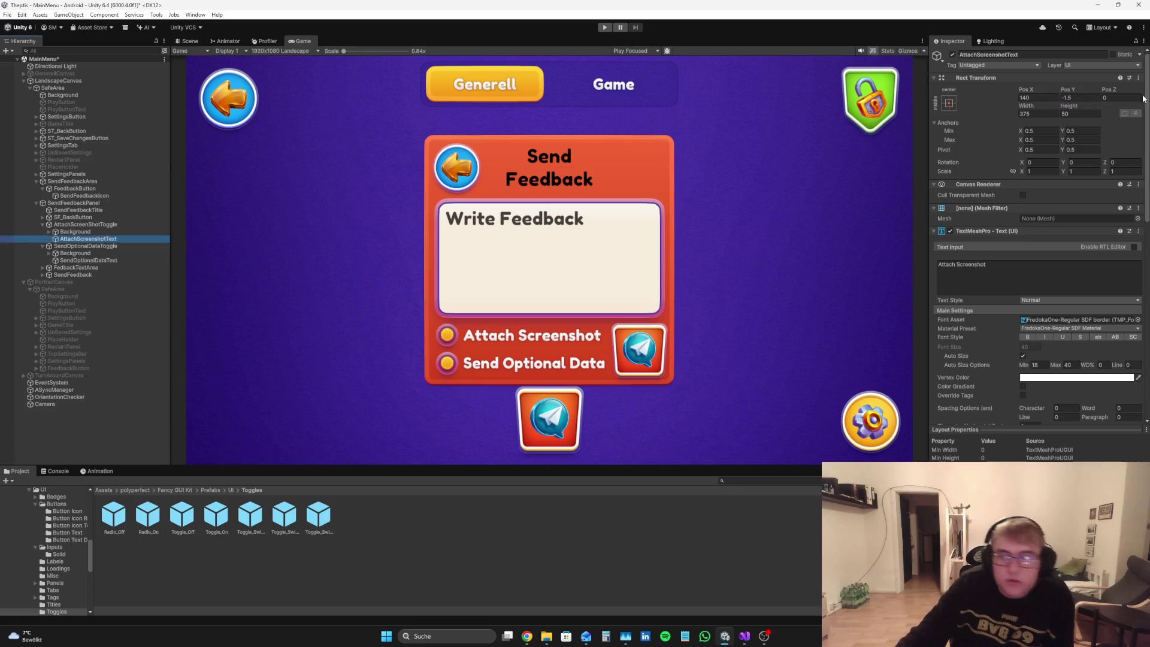
click(1091, 99)
text(0)
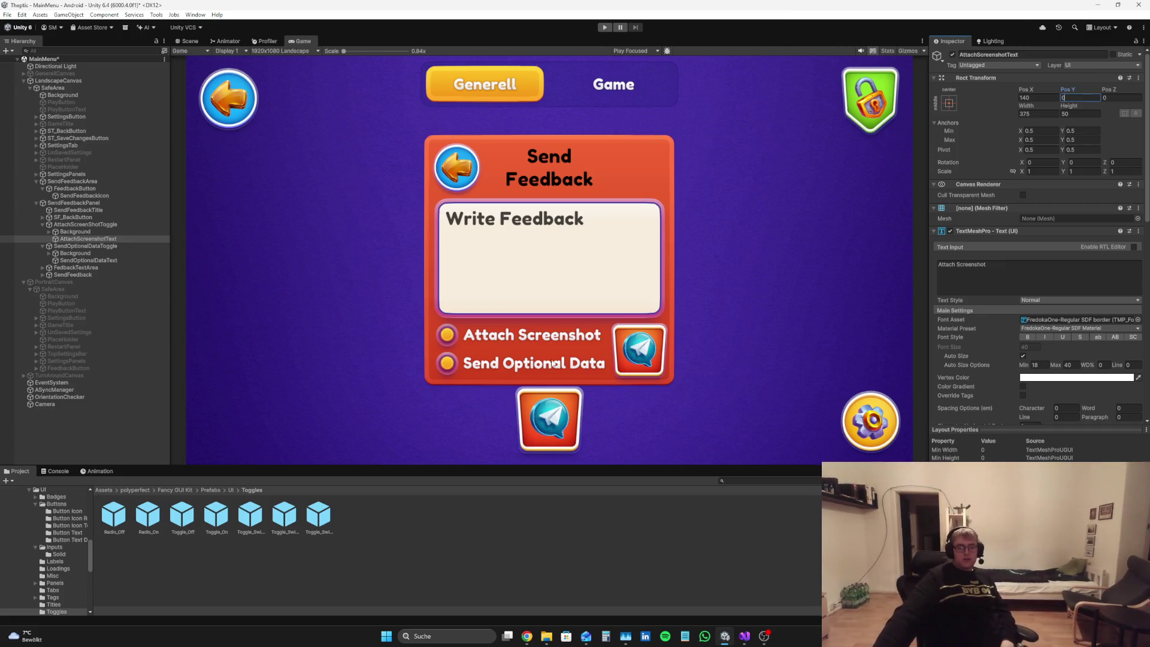
click(488, 586)
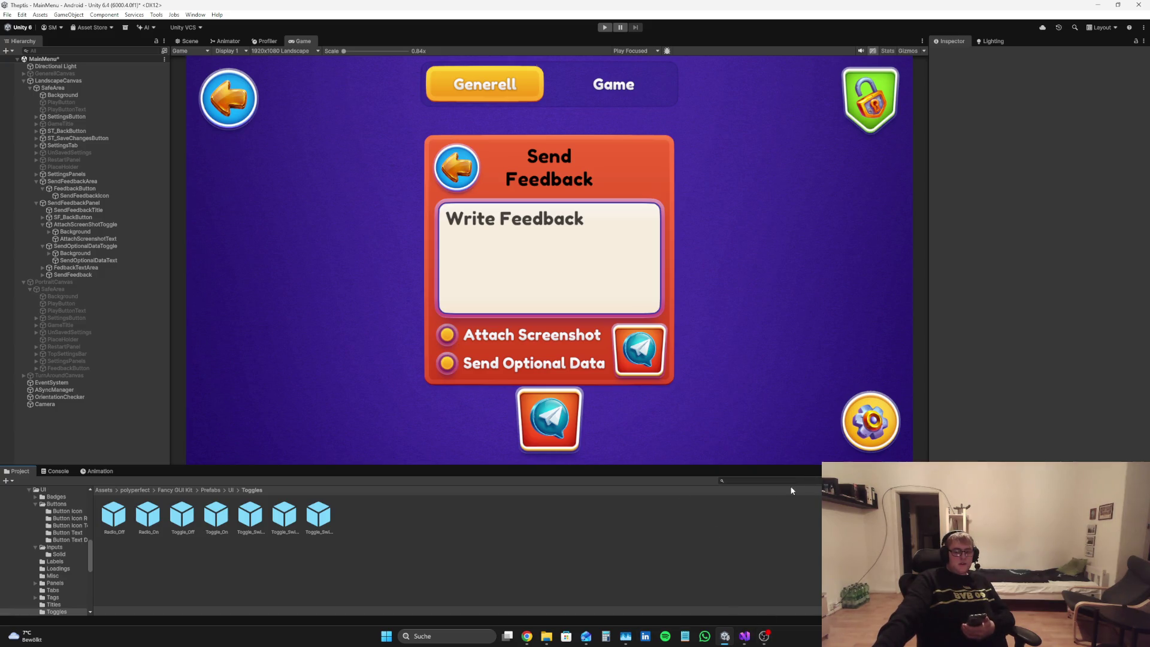
click(527, 636)
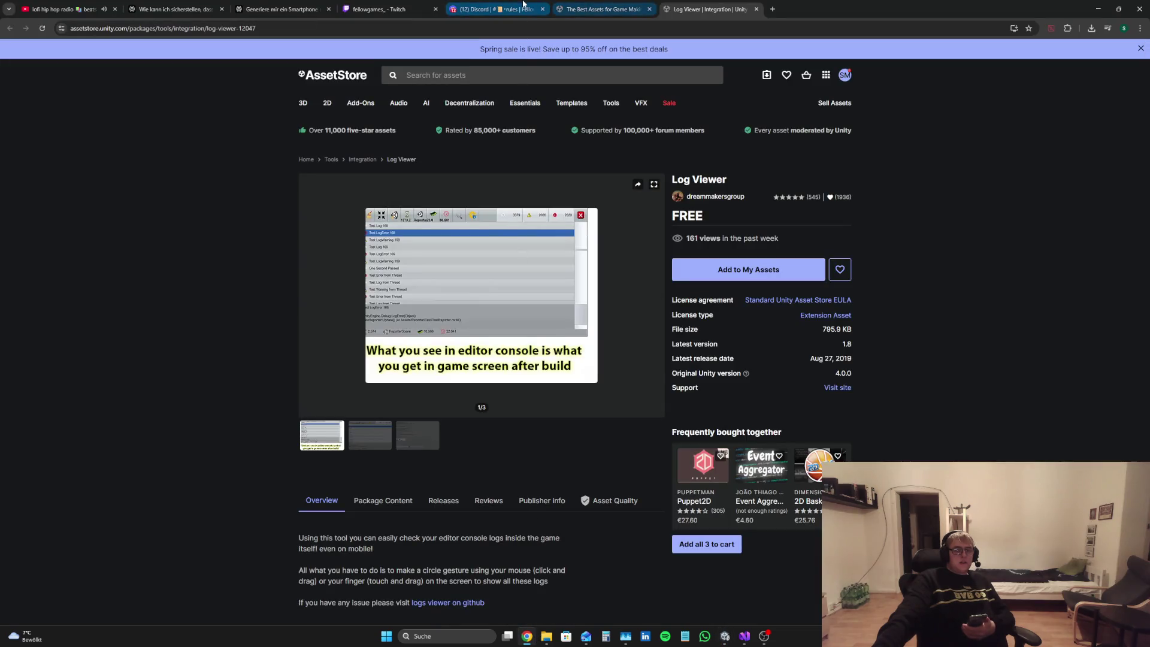
Step: Follow the Linktree link in Discord's #links channel, then view the FellowGames Twitch page
click(523, 7)
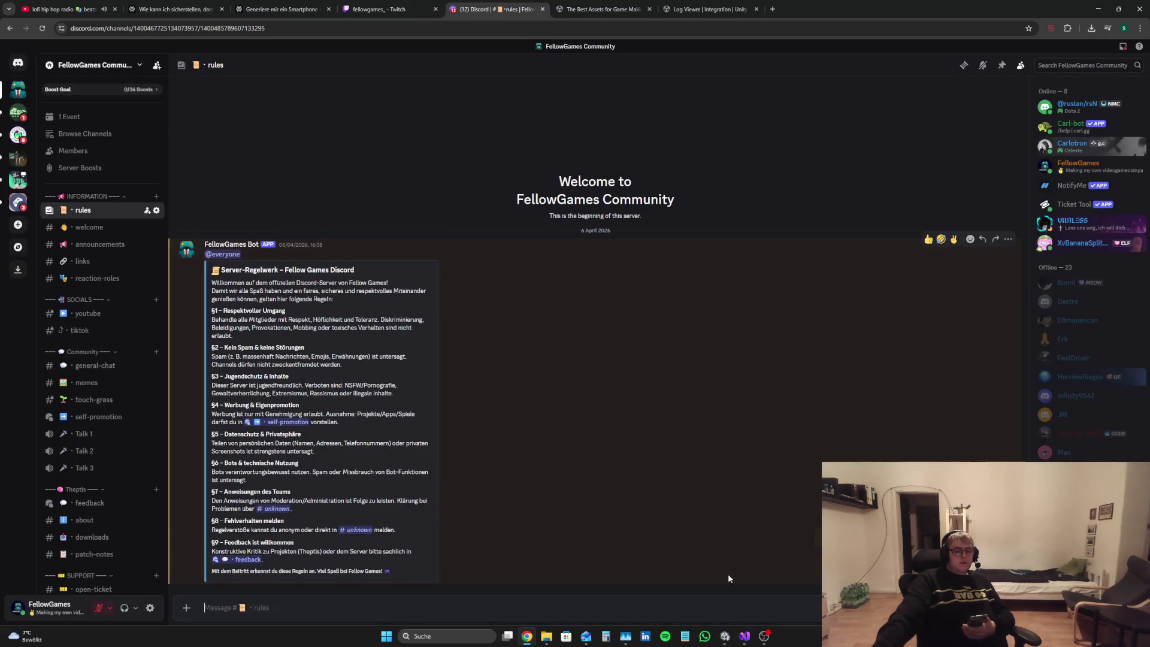
mouse_move(763, 636)
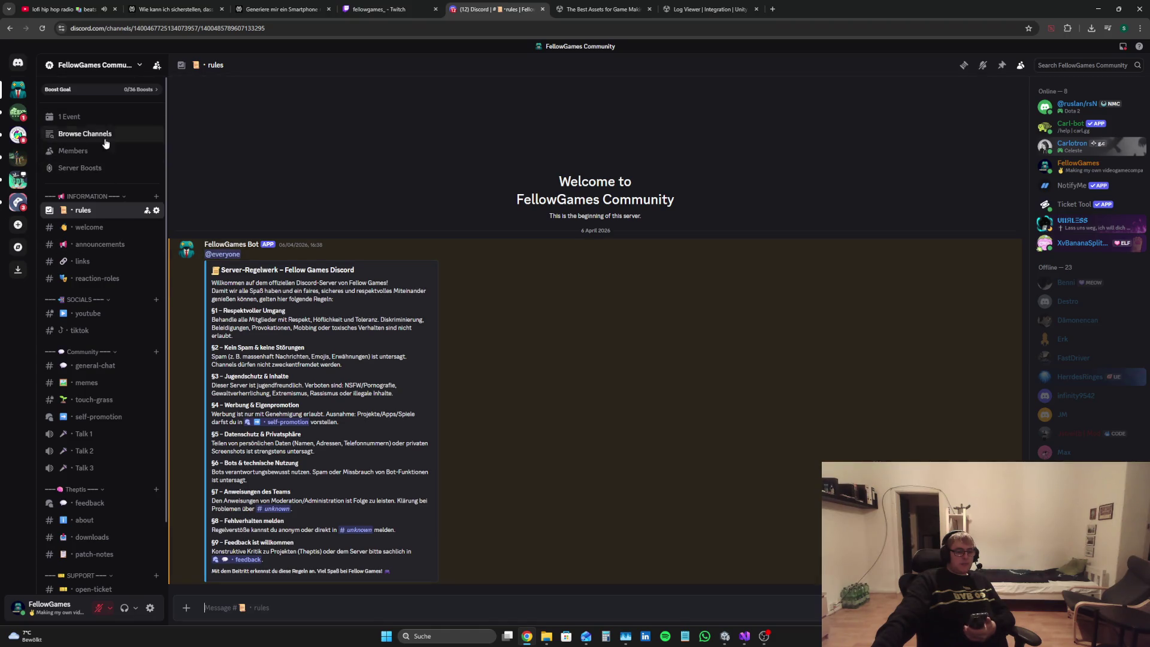
click(98, 261)
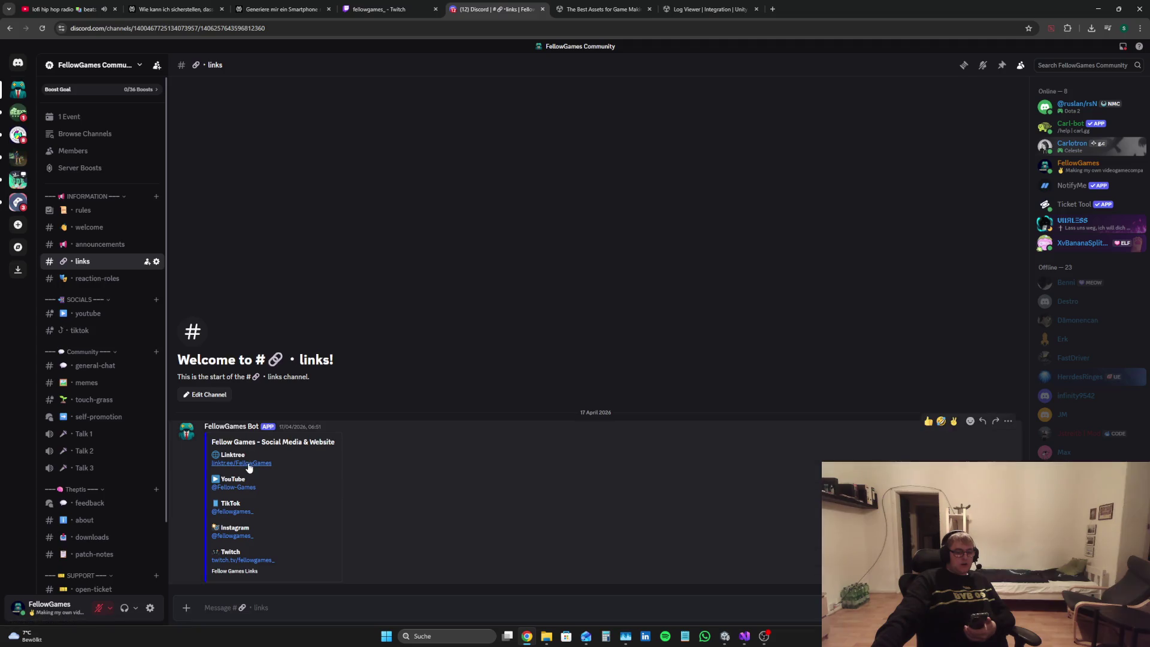
click(241, 463)
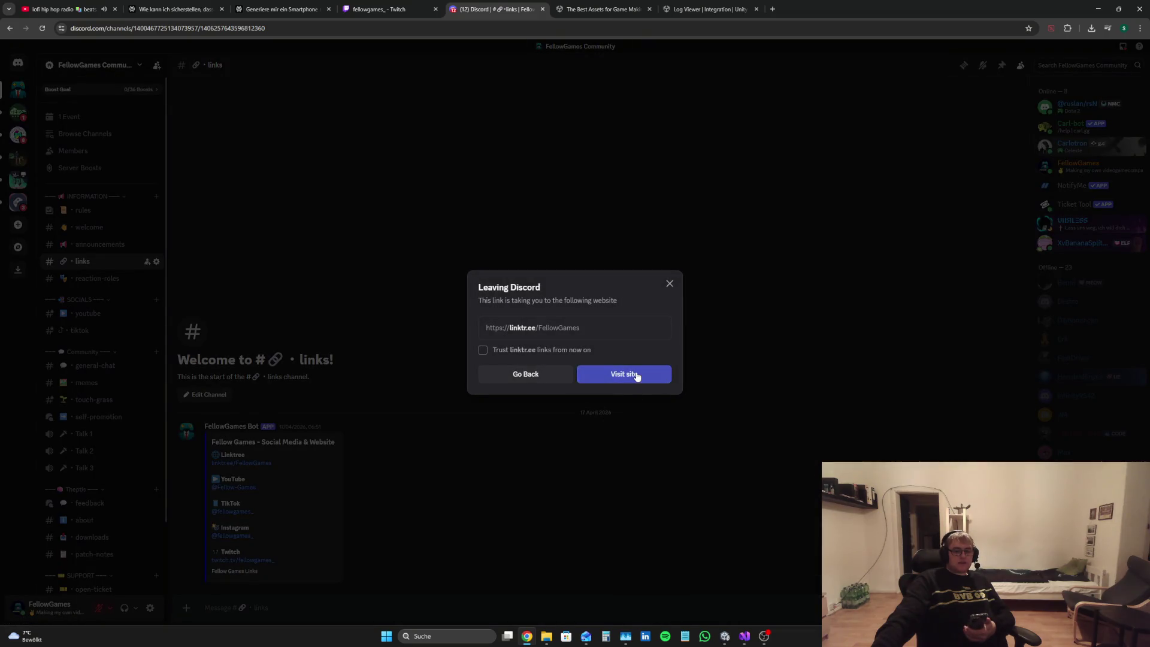
click(637, 376)
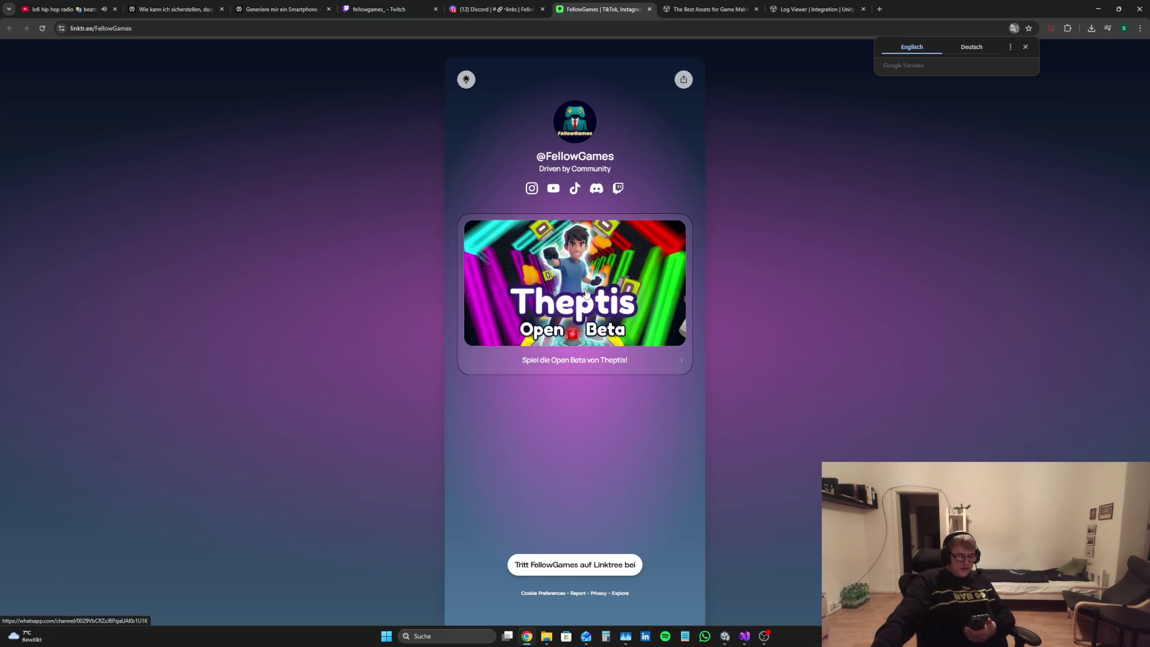
click(495, 9)
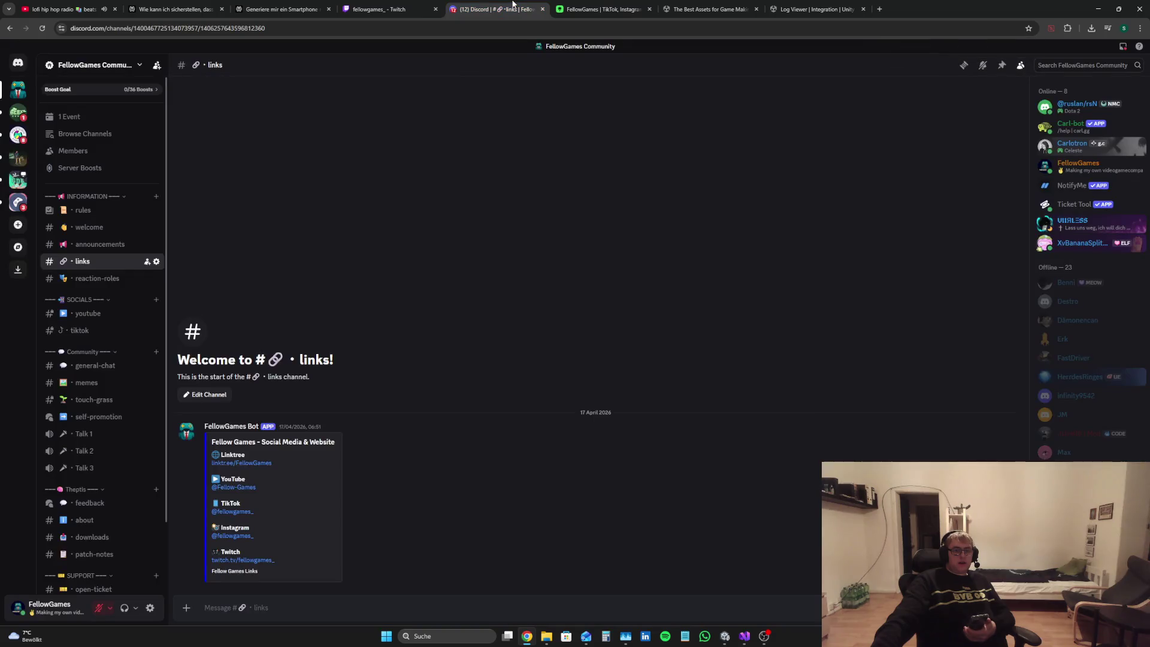
click(404, 8)
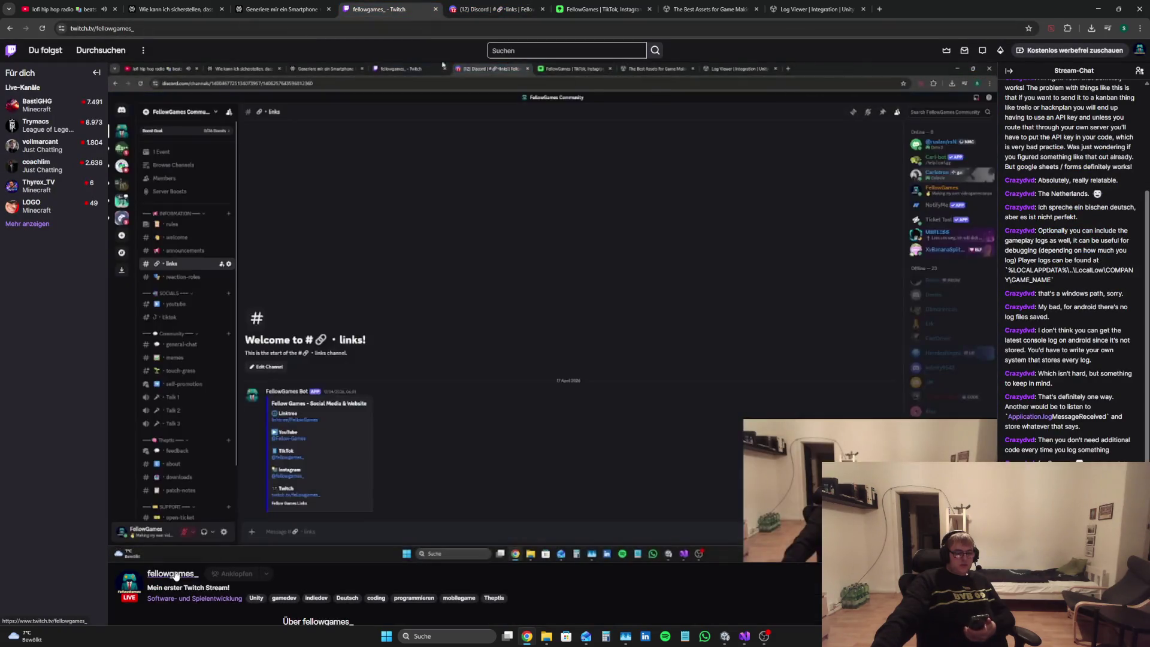
scroll(251, 432, down, 3)
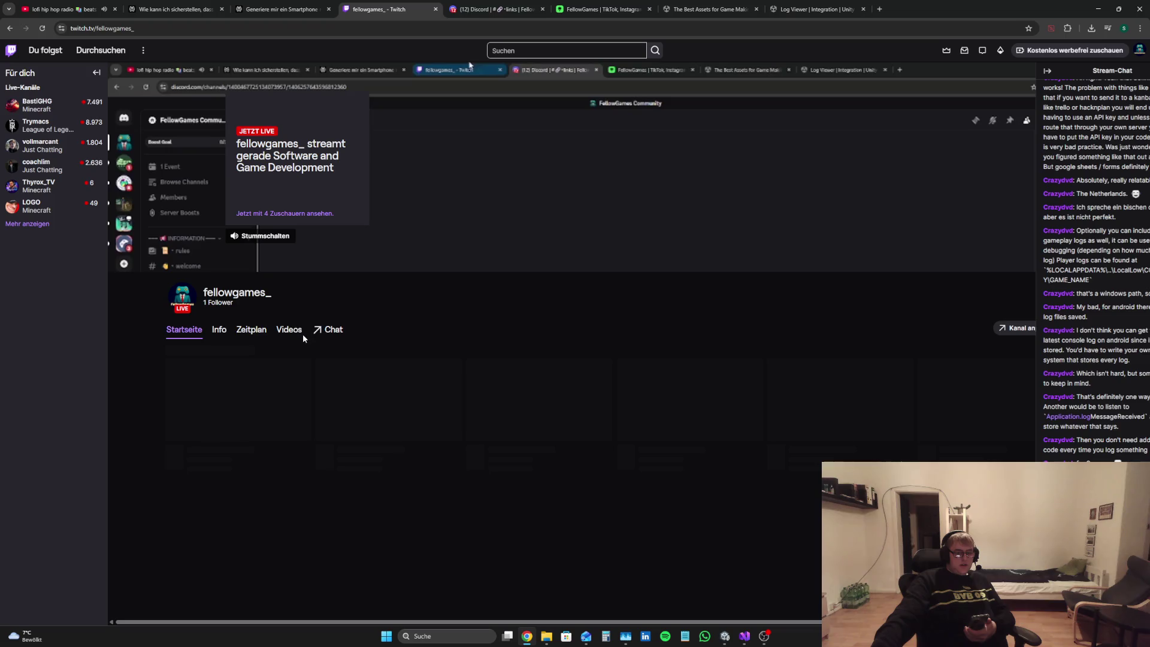